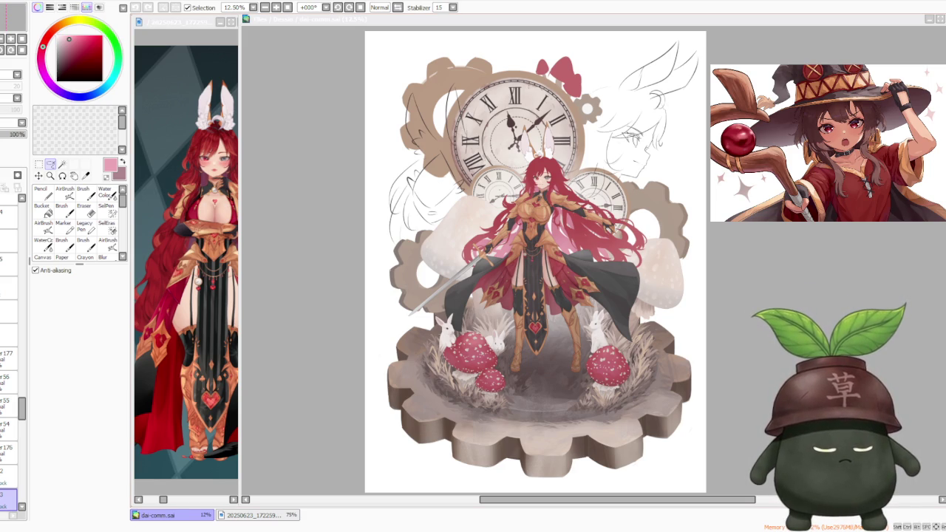
Bring the illustration into focus and zoom around the clock and sketched face.
{"action": "key", "text": "alt+Tab"}
{"action": "scroll", "coordinate": [480, 262], "scroll_direction": "down", "scroll_amount": 1}
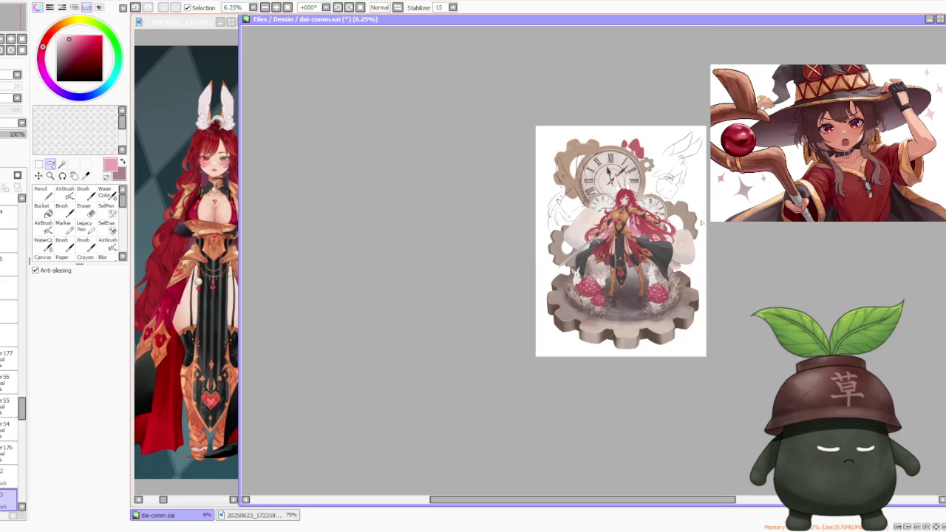
{"action": "scroll", "coordinate": [480, 263], "scroll_direction": "up", "scroll_amount": 1}
{"action": "scroll", "coordinate": [480, 262], "scroll_direction": "up", "scroll_amount": 1}
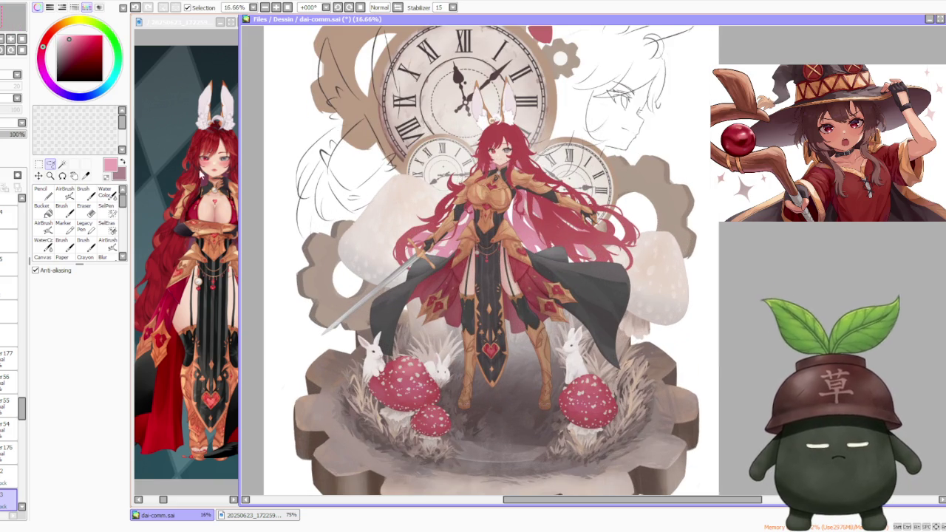
{"action": "key", "text": "alt+Tab"}
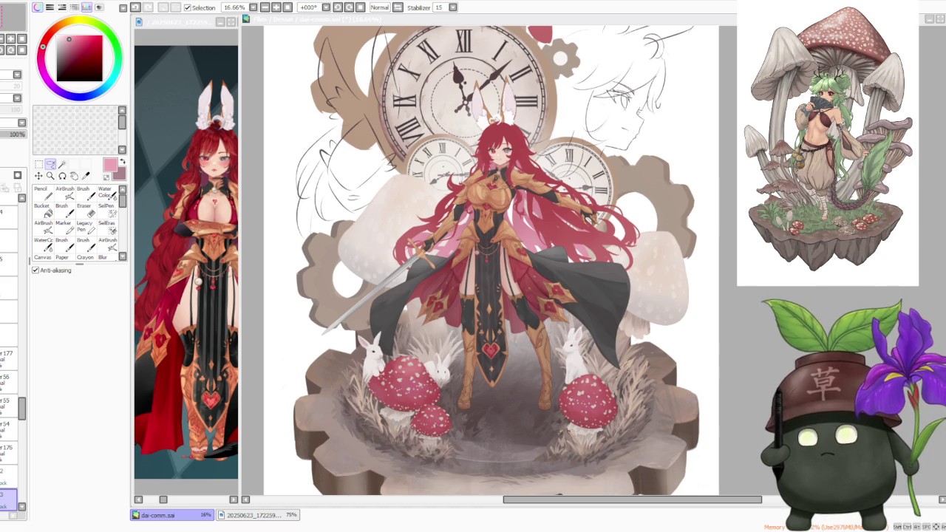
{"action": "key", "text": "minus"}
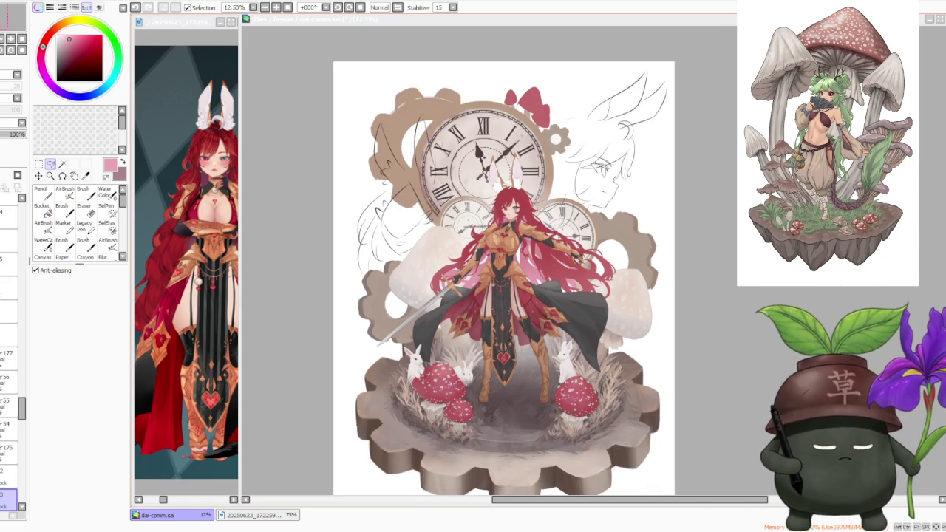
{"action": "key", "text": "plus"}
{"action": "key", "text": "plus"}
{"action": "key", "text": "minus"}
{"action": "key", "text": "minus"}
{"action": "key", "text": "plus"}
{"action": "key", "text": "plus"}
{"action": "key", "text": "plus"}
{"action": "key", "text": "plus"}
{"action": "key", "text": "minus"}
{"action": "key", "text": "minus"}
{"action": "key", "text": "minus"}
{"action": "key", "text": "minus"}
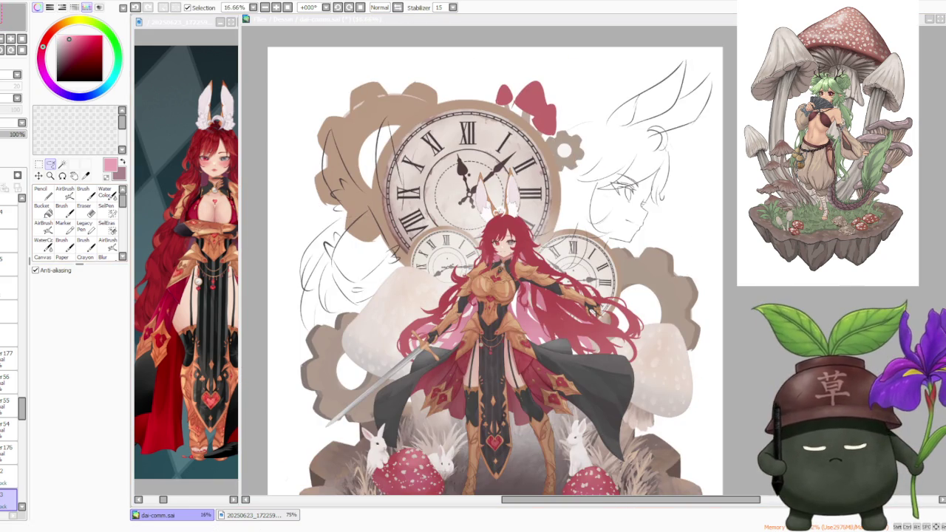
Scroll through the Layer panel and select the layer to work on.
{"action": "mouse_move", "coordinate": [22, 409]}
{"action": "left_mouse_down"}
{"action": "mouse_move", "coordinate": [21, 466]}
{"action": "mouse_move", "coordinate": [21, 436]}
{"action": "left_mouse_up"}
{"action": "left_click", "coordinate": [9, 399]}
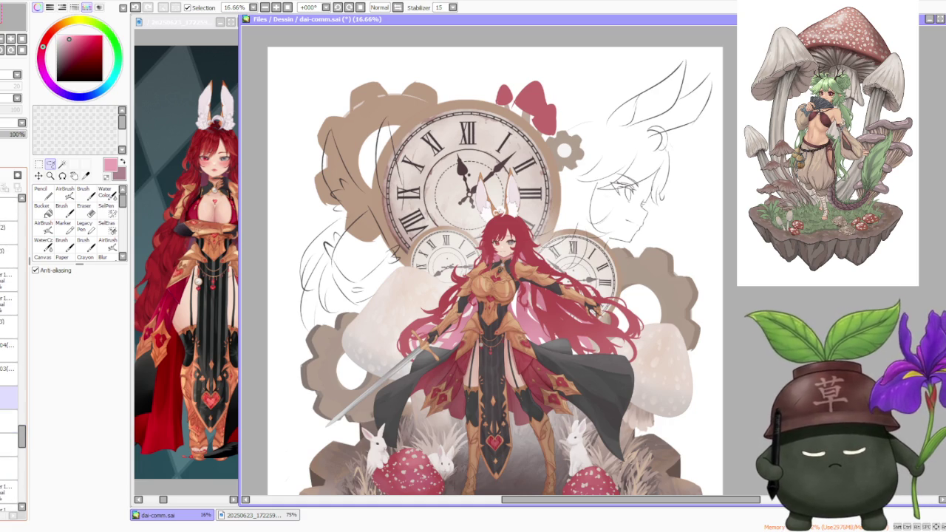
{"action": "scroll", "coordinate": [13, 333], "scroll_direction": "up", "scroll_amount": 2}
{"action": "scroll", "coordinate": [13, 332], "scroll_direction": "up", "scroll_amount": 2}
{"action": "scroll", "coordinate": [14, 333], "scroll_direction": "up", "scroll_amount": 2}
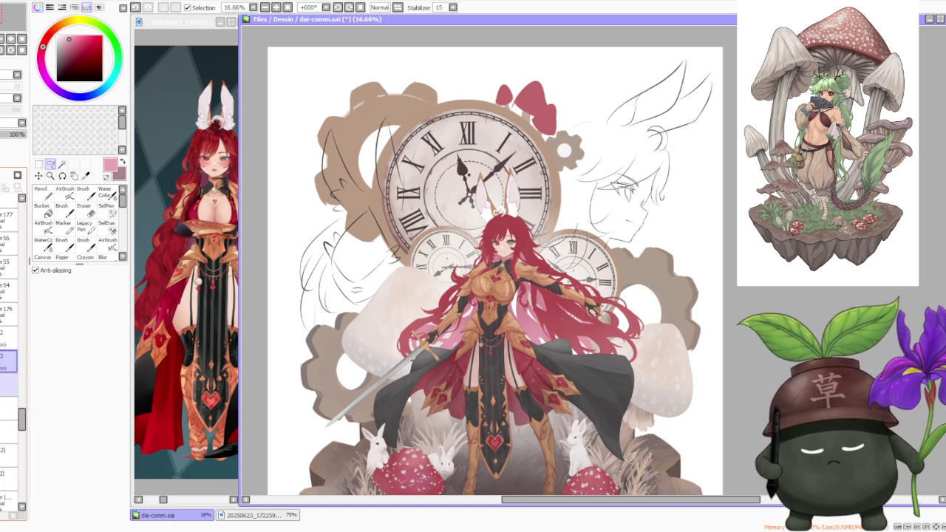
{"action": "scroll", "coordinate": [13, 370], "scroll_direction": "up", "scroll_amount": 2}
{"action": "scroll", "coordinate": [14, 369], "scroll_direction": "up", "scroll_amount": 1}
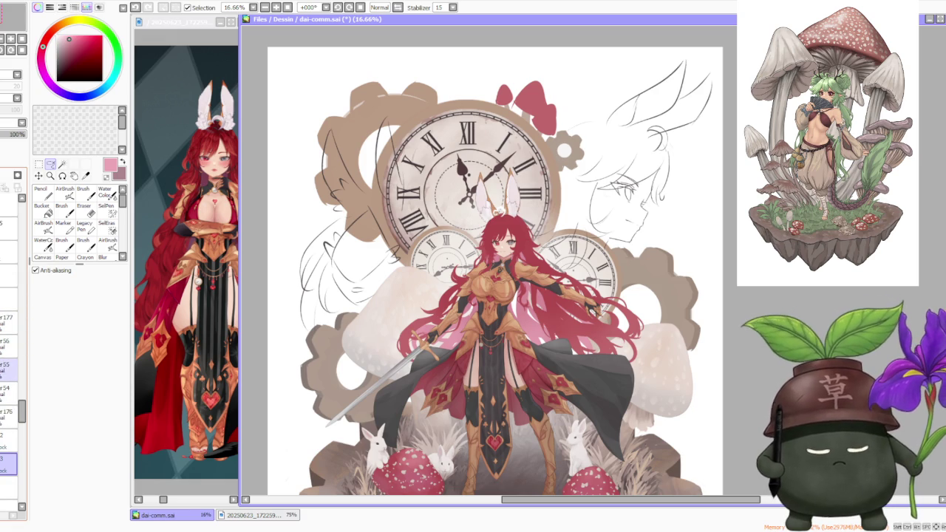
{"action": "left_click", "coordinate": [9, 367]}
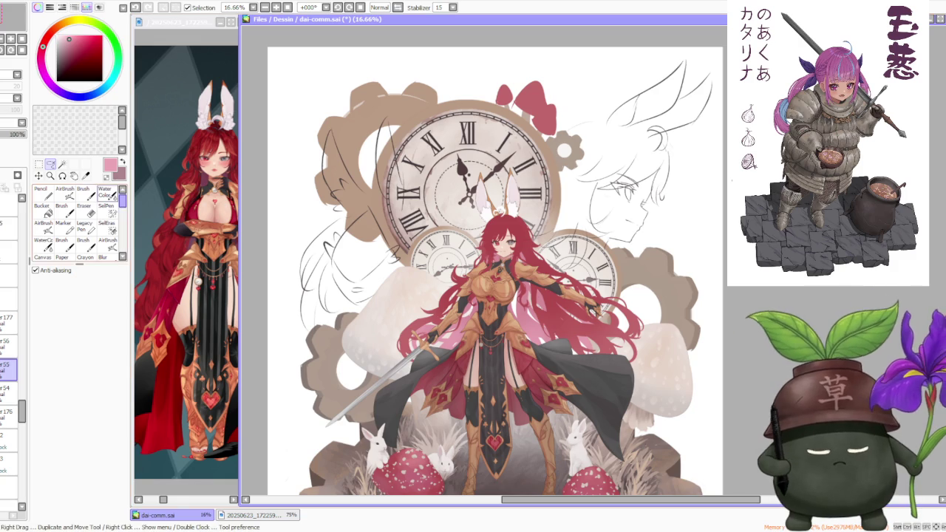
Paint a size-350 pink test stroke beside the sketched face, then undo it.
{"action": "key", "text": "b"}
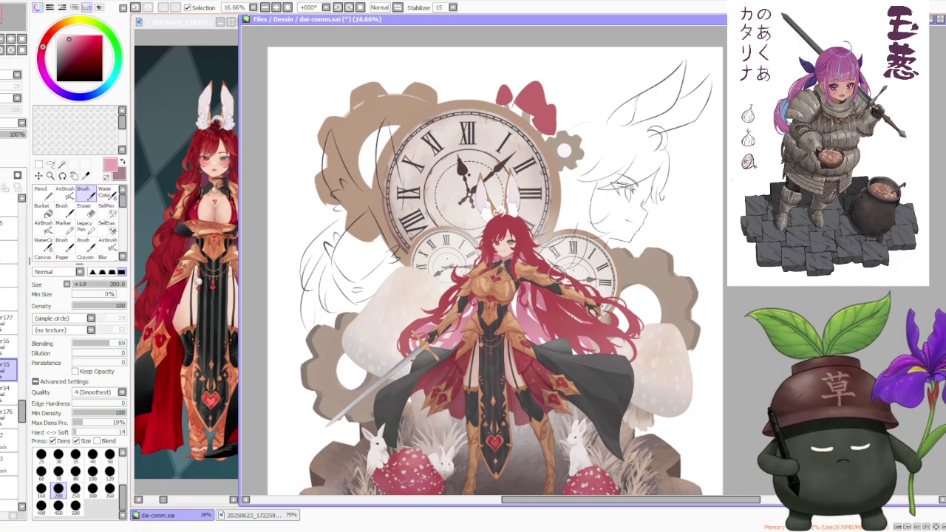
{"action": "key", "text": "bracketright"}
{"action": "key", "text": "bracketright"}
{"action": "key", "text": "bracketright"}
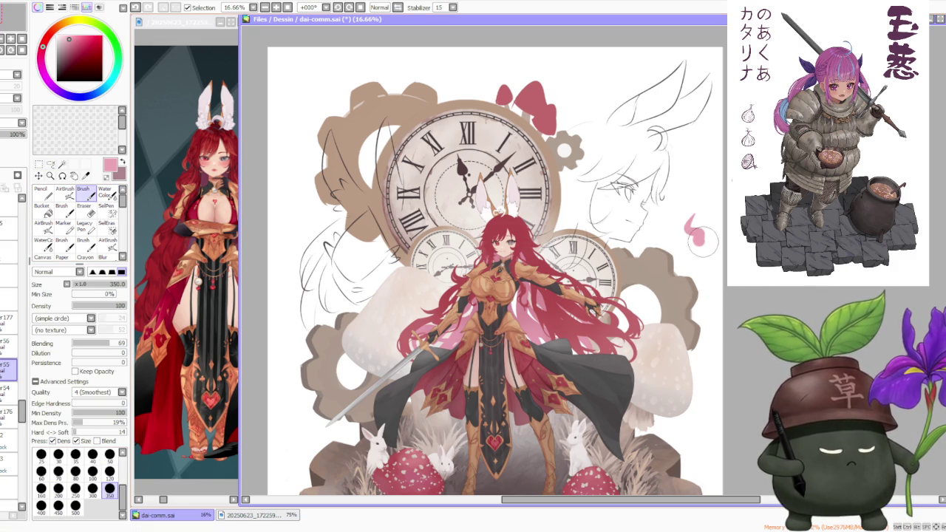
{"action": "left_click_drag", "start_coordinate": [693, 216], "coordinate": [701, 243]}
{"action": "scroll", "coordinate": [716, 226], "scroll_direction": "up", "scroll_amount": 3}
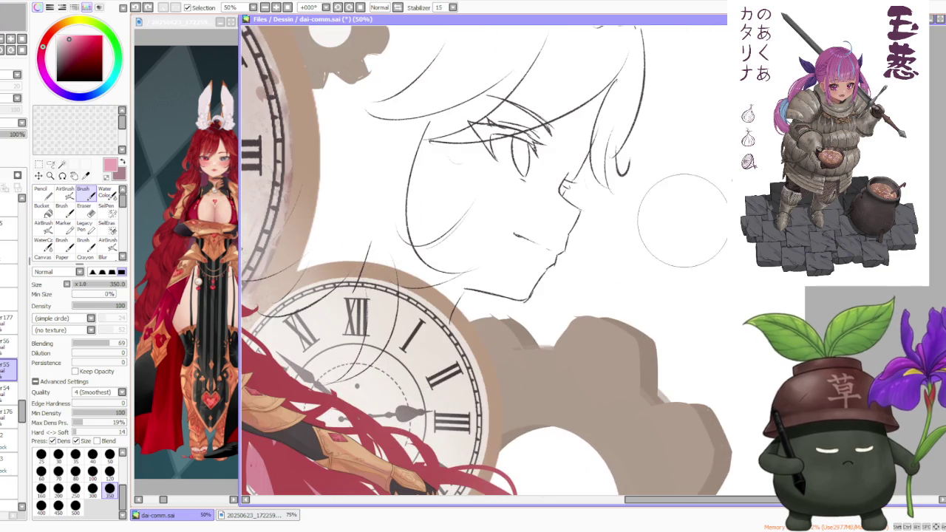
{"action": "scroll", "coordinate": [716, 237], "scroll_direction": "down", "scroll_amount": 3}
{"action": "key", "text": "ctrl+z"}
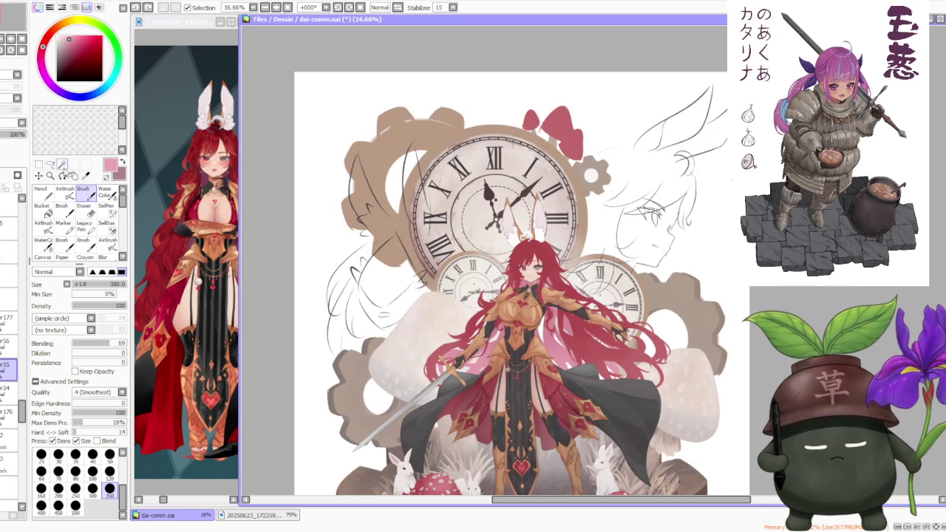
Switch to the AirBrush at size 500 and select the layer just above.
{"action": "left_click", "coordinate": [50, 164]}
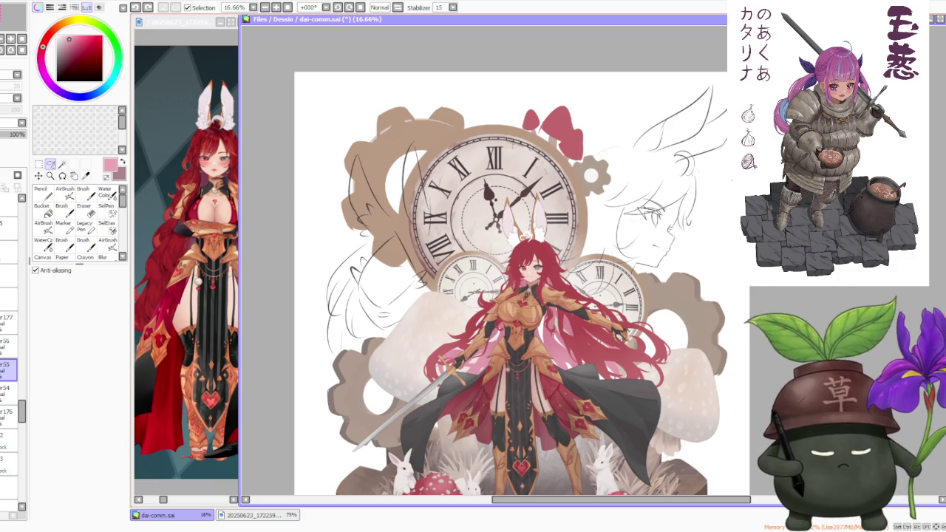
{"action": "left_click", "coordinate": [65, 190]}
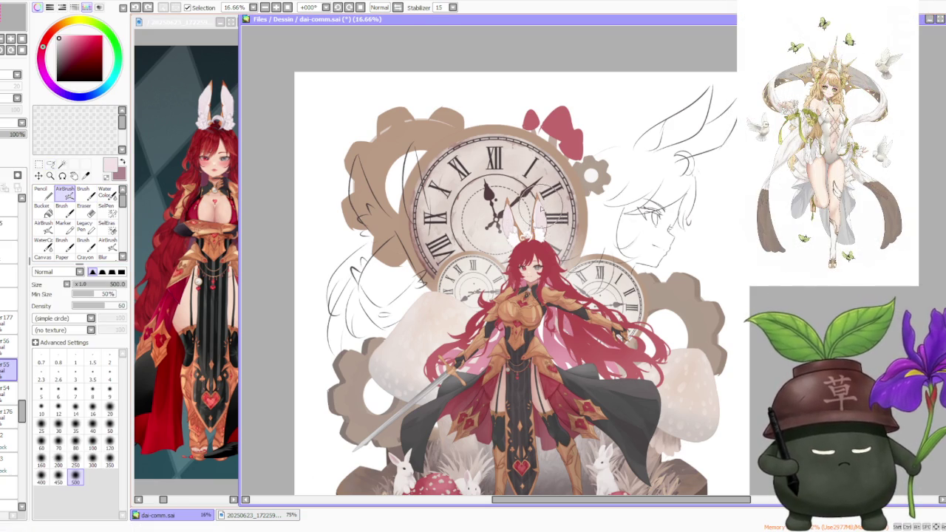
{"action": "scroll", "coordinate": [530, 220], "scroll_direction": "up", "scroll_amount": 3}
{"action": "scroll", "coordinate": [536, 222], "scroll_direction": "down", "scroll_amount": 2}
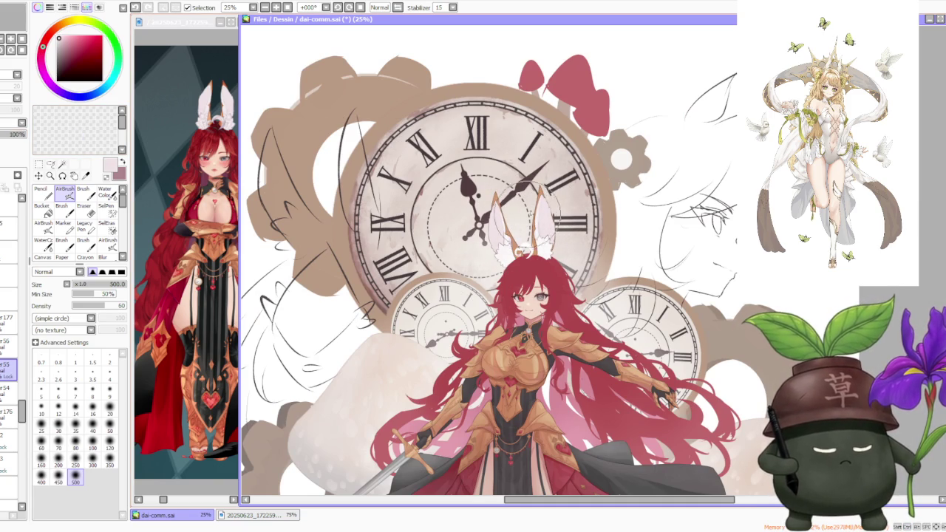
{"action": "scroll", "coordinate": [510, 244], "scroll_direction": "down", "scroll_amount": 3}
{"action": "scroll", "coordinate": [576, 201], "scroll_direction": "up", "scroll_amount": 2}
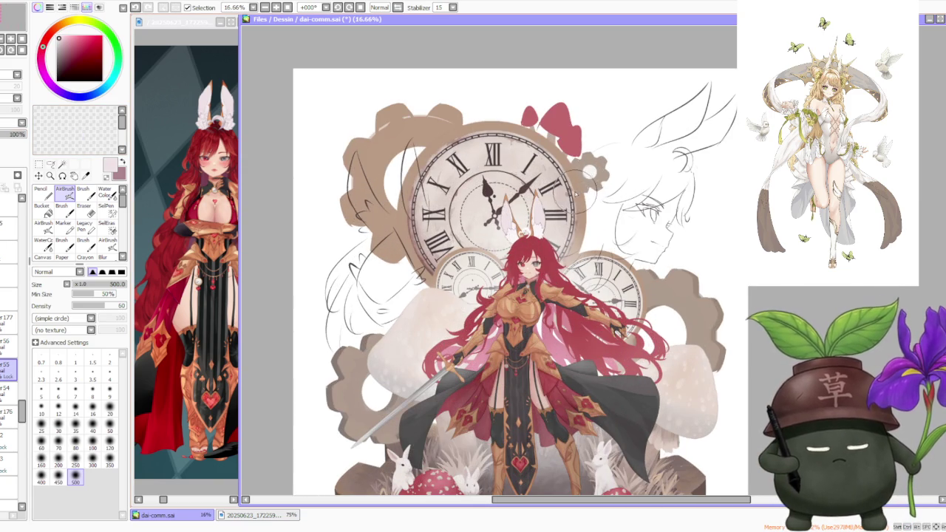
{"action": "scroll", "coordinate": [581, 189], "scroll_direction": "down", "scroll_amount": 1}
{"action": "scroll", "coordinate": [580, 209], "scroll_direction": "up", "scroll_amount": 2}
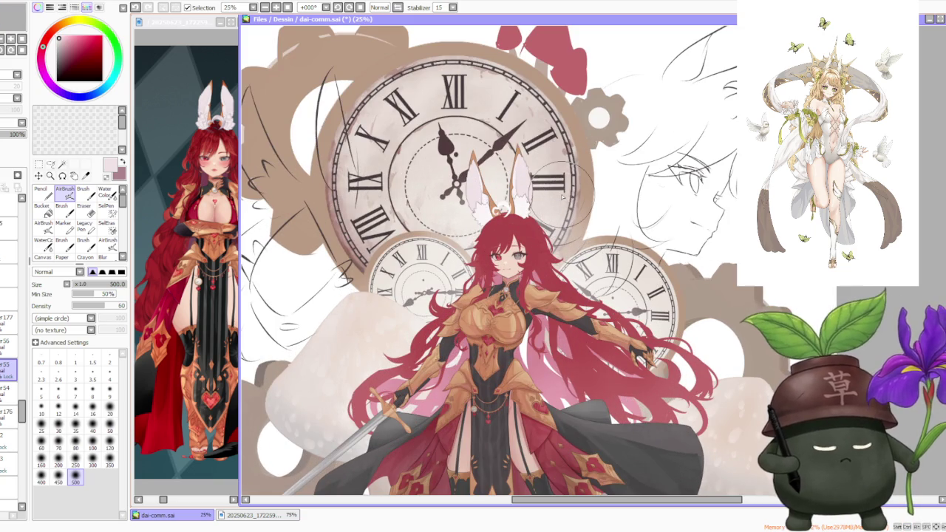
{"action": "scroll", "coordinate": [436, 219], "scroll_direction": "down", "scroll_amount": 1}
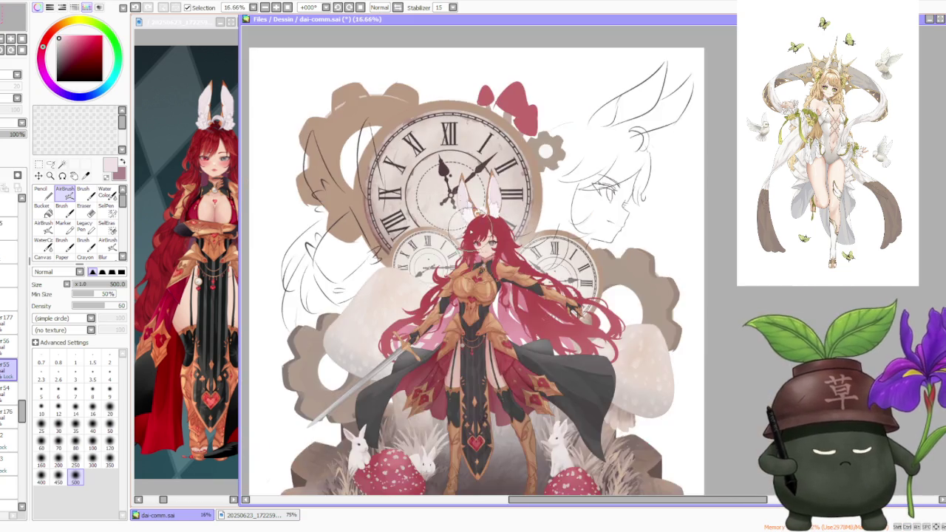
{"action": "scroll", "coordinate": [476, 214], "scroll_direction": "up", "scroll_amount": 2}
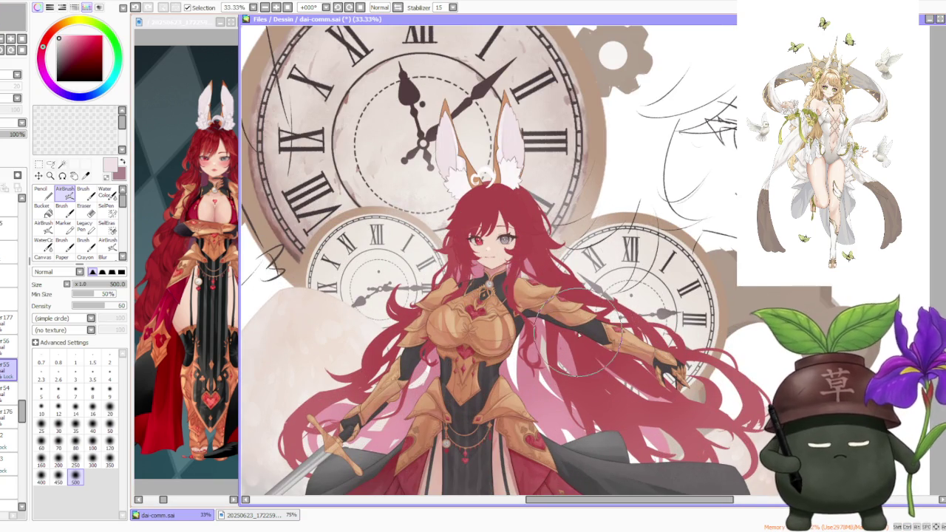
{"action": "scroll", "coordinate": [473, 221], "scroll_direction": "up", "scroll_amount": 2}
{"action": "scroll", "coordinate": [429, 218], "scroll_direction": "down", "scroll_amount": 1}
{"action": "scroll", "coordinate": [421, 218], "scroll_direction": "down", "scroll_amount": 1}
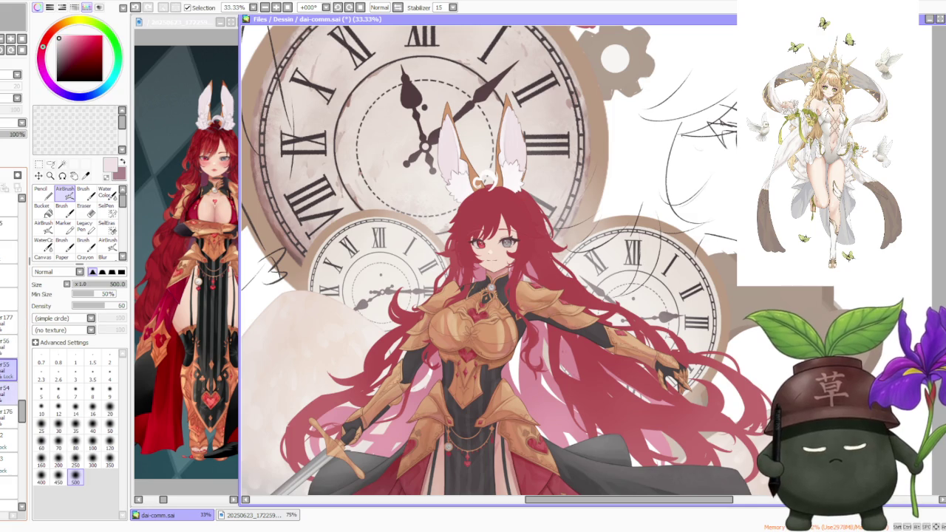
{"action": "left_click", "coordinate": [9, 345]}
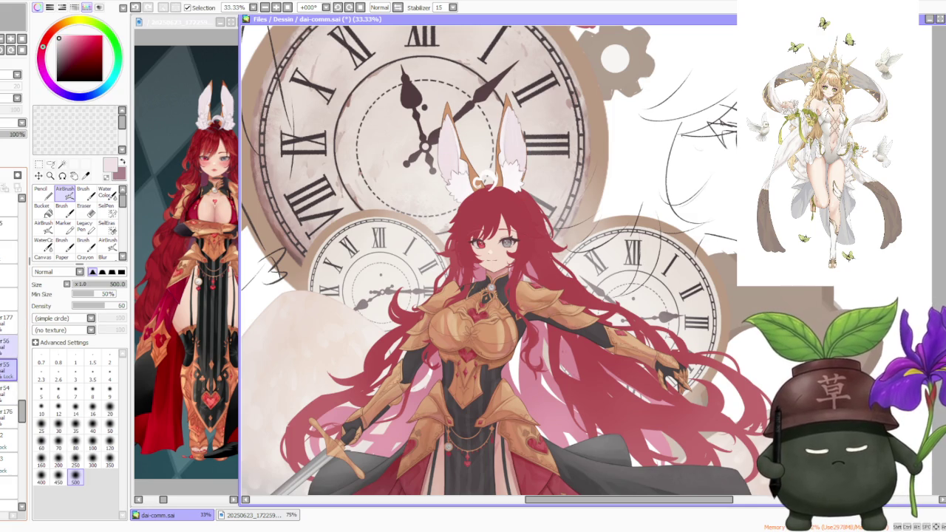
{"action": "left_click_drag", "start_coordinate": [22, 406], "coordinate": [22, 222]}
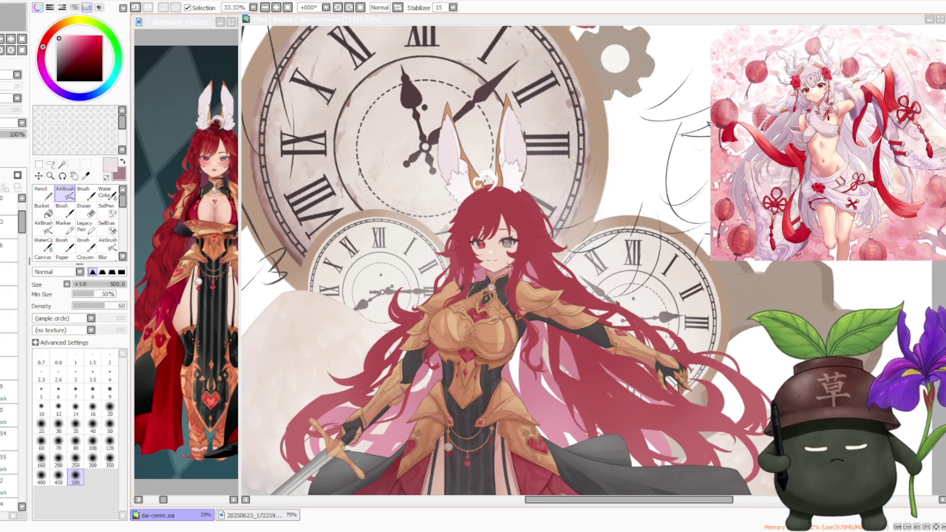
Zoom the reference window to 150% on the red-haired character.
{"action": "left_click", "coordinate": [185, 128]}
{"action": "scroll", "coordinate": [185, 130], "scroll_direction": "down", "scroll_amount": 2}
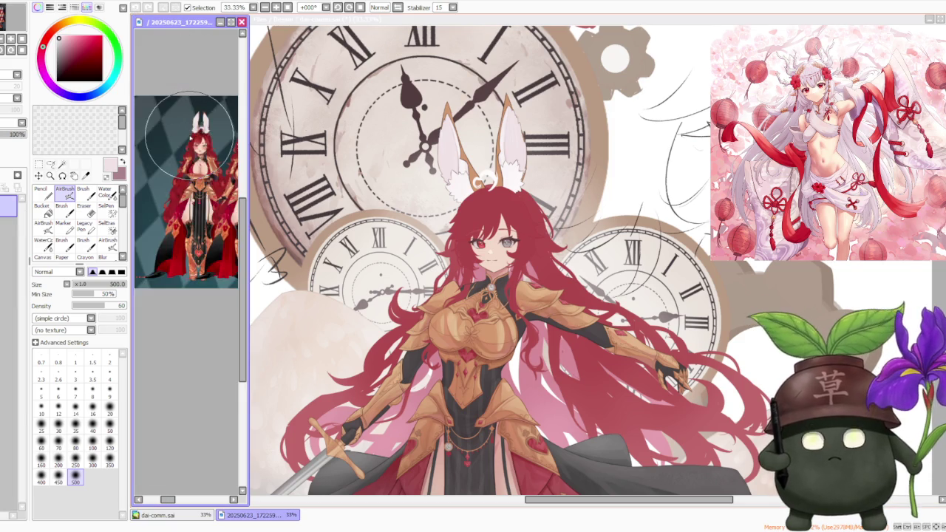
{"action": "scroll", "coordinate": [185, 130], "scroll_direction": "down", "scroll_amount": 2}
{"action": "scroll", "coordinate": [207, 122], "scroll_direction": "up", "scroll_amount": 1}
{"action": "scroll", "coordinate": [207, 122], "scroll_direction": "up", "scroll_amount": 2}
{"action": "scroll", "coordinate": [201, 133], "scroll_direction": "up", "scroll_amount": 1}
{"action": "scroll", "coordinate": [195, 147], "scroll_direction": "up", "scroll_amount": 1}
{"action": "scroll", "coordinate": [189, 166], "scroll_direction": "up", "scroll_amount": 1}
{"action": "scroll", "coordinate": [188, 166], "scroll_direction": "down", "scroll_amount": 2}
{"action": "scroll", "coordinate": [192, 221], "scroll_direction": "up", "scroll_amount": 2}
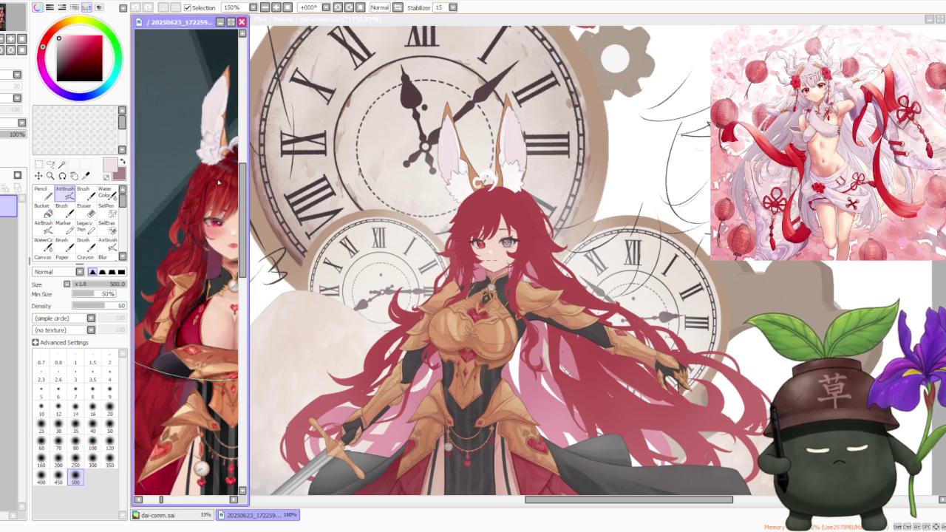
{"action": "scroll", "coordinate": [196, 294], "scroll_direction": "up", "scroll_amount": 1}
{"action": "scroll", "coordinate": [196, 295], "scroll_direction": "down", "scroll_amount": 1}
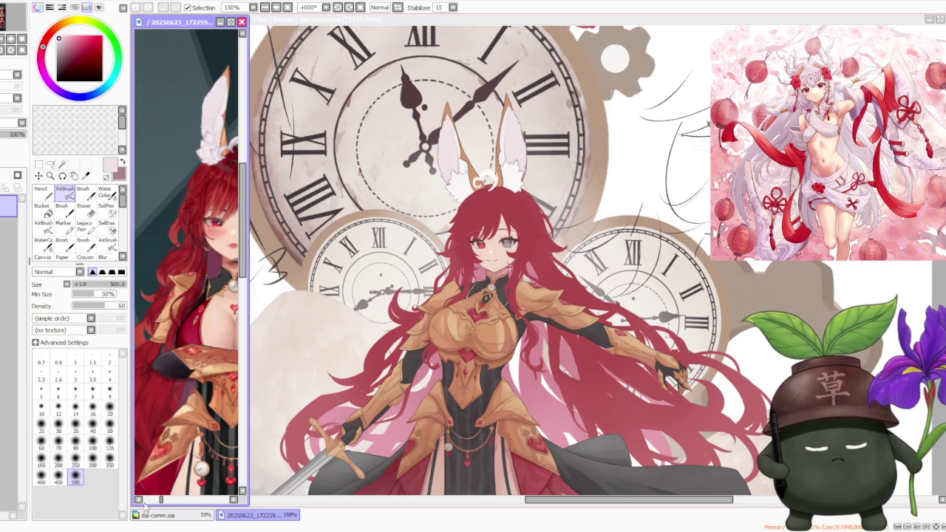
Centre the reference on the face and the ears, then refocus the main canvas.
{"action": "left_click", "coordinate": [234, 500]}
{"action": "left_click", "coordinate": [234, 501]}
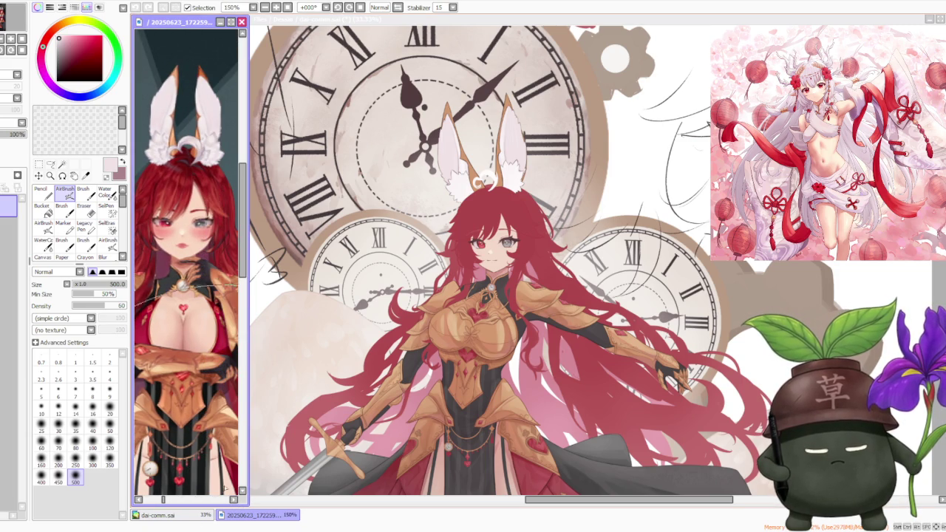
{"action": "left_click", "coordinate": [494, 24]}
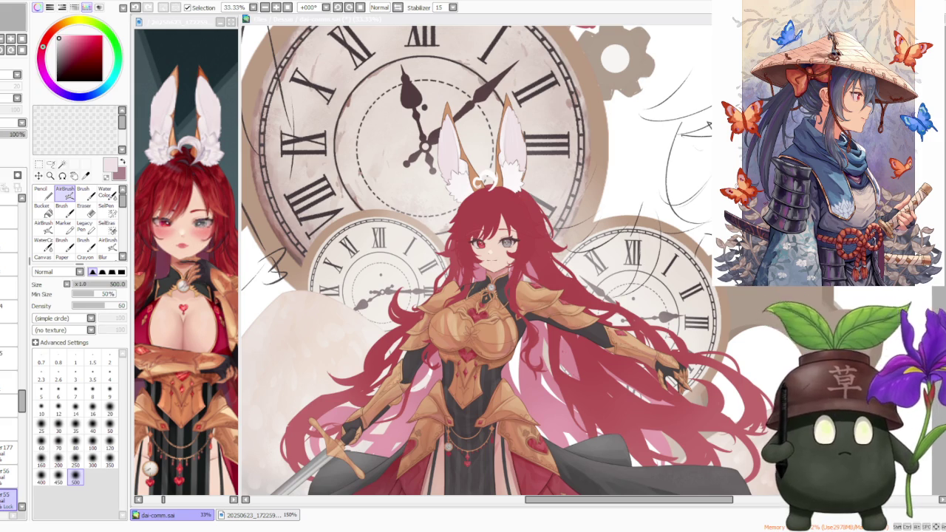
{"action": "left_click", "coordinate": [591, 233]}
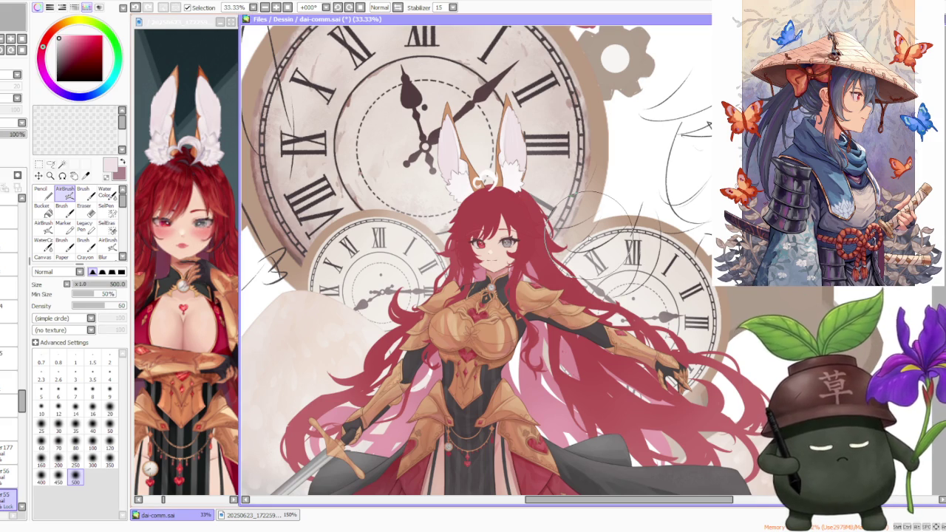
Select the hair layer with the Brush, zoom in on the head, and arm the Lasso.
{"action": "key", "text": "b"}
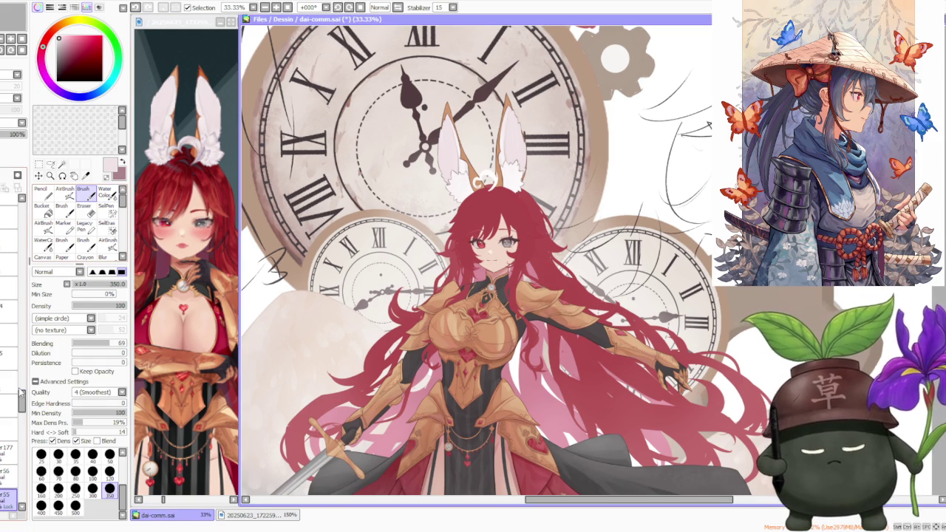
{"action": "mouse_move", "coordinate": [22, 392]}
{"action": "left_mouse_down"}
{"action": "mouse_move", "coordinate": [20, 223]}
{"action": "mouse_move", "coordinate": [20, 271]}
{"action": "left_mouse_up"}
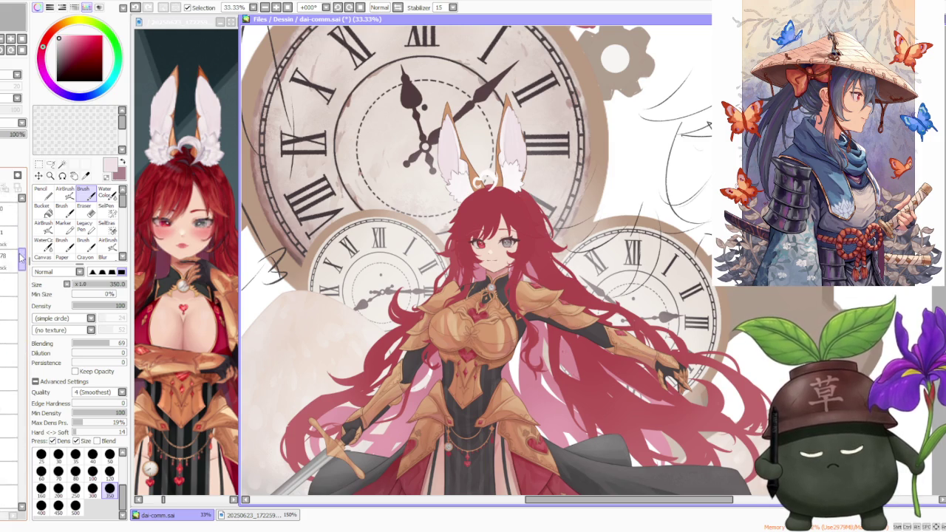
{"action": "left_click_drag", "start_coordinate": [20, 270], "coordinate": [9, 235]}
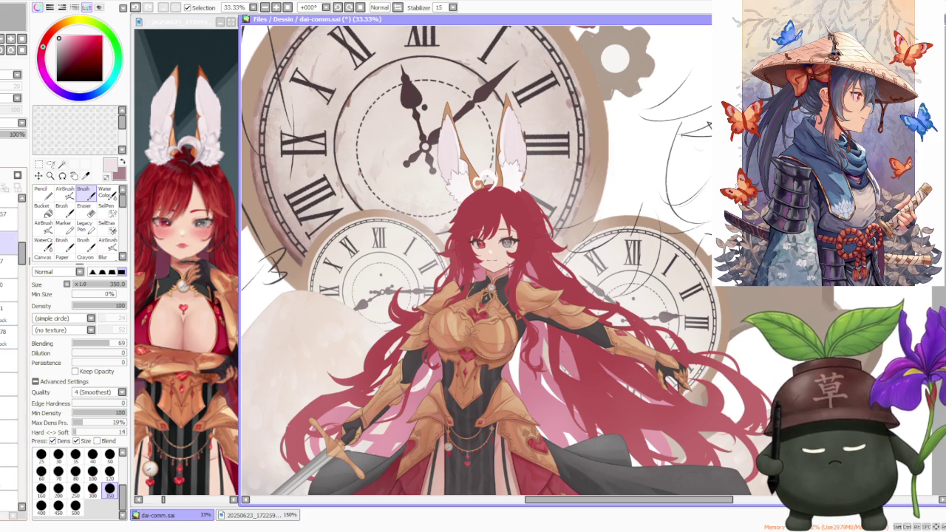
{"action": "left_click", "coordinate": [8, 291]}
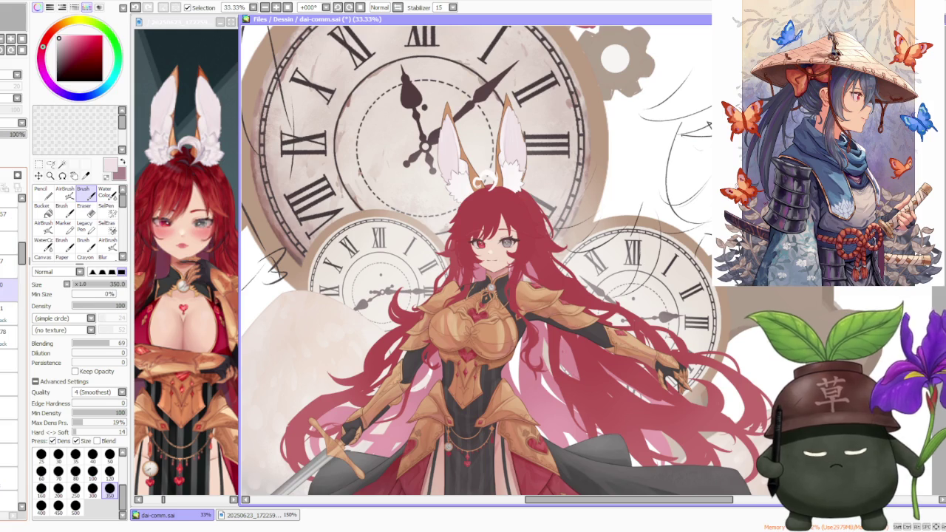
{"action": "scroll", "coordinate": [481, 181], "scroll_direction": "up", "scroll_amount": 1}
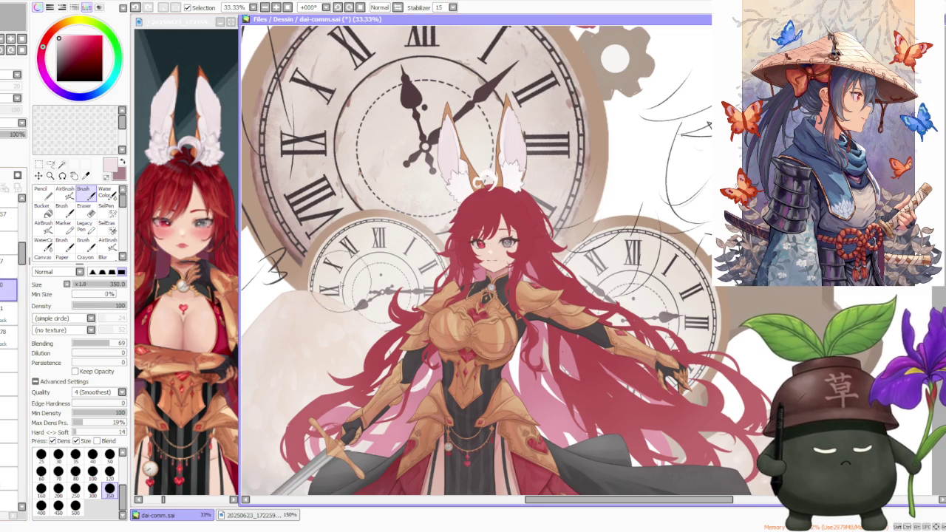
{"action": "scroll", "coordinate": [481, 181], "scroll_direction": "down", "scroll_amount": 2}
{"action": "scroll", "coordinate": [517, 192], "scroll_direction": "up", "scroll_amount": 2}
{"action": "scroll", "coordinate": [582, 218], "scroll_direction": "up", "scroll_amount": 2}
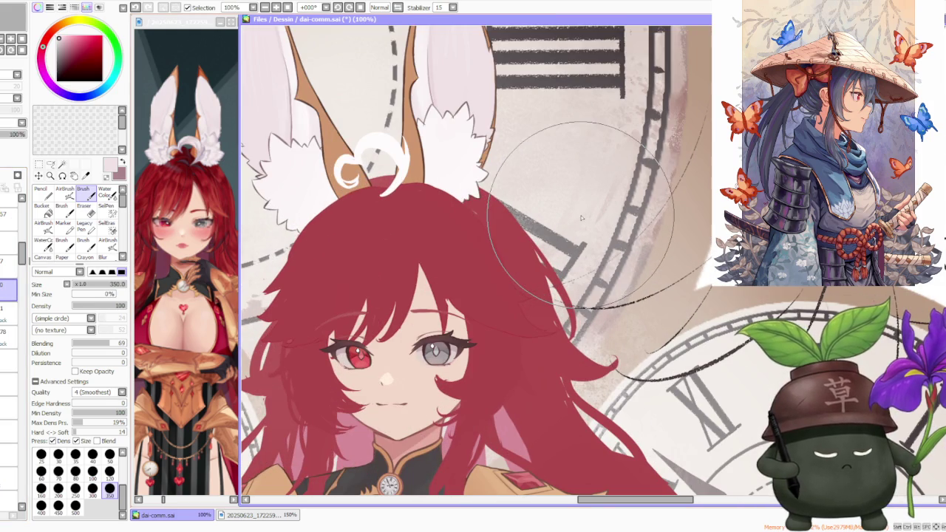
{"action": "scroll", "coordinate": [579, 207], "scroll_direction": "down", "scroll_amount": 1}
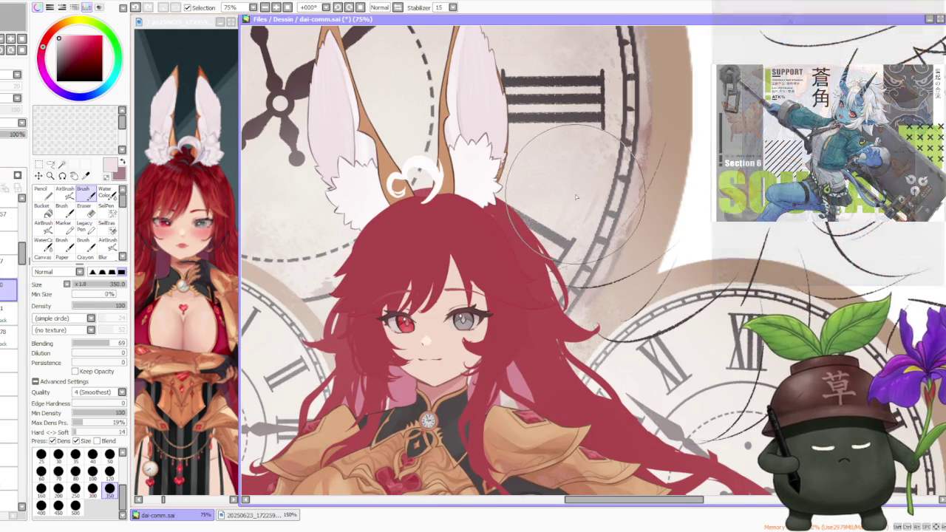
{"action": "key", "text": "l"}
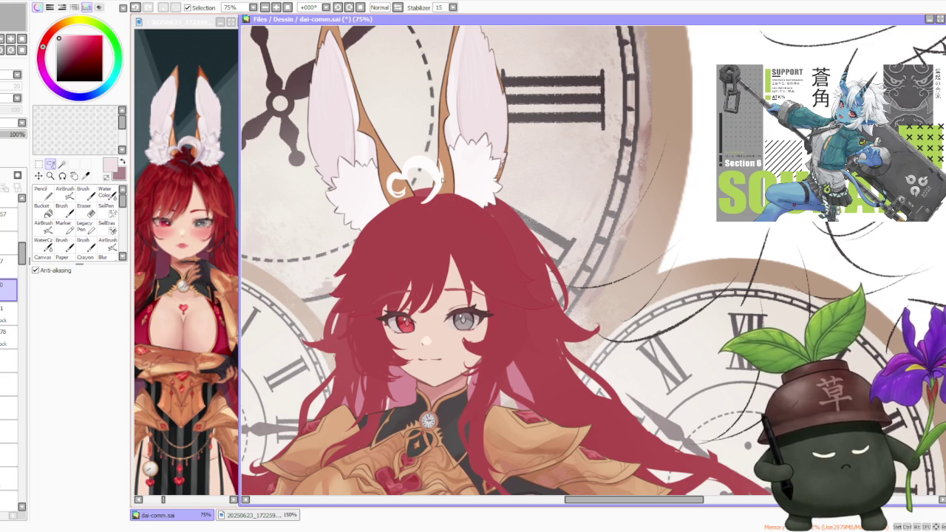
Lasso the forehead hair strand and Free Deform it inward and slightly right.
{"action": "left_click_drag", "start_coordinate": [468, 275], "coordinate": [480, 159]}
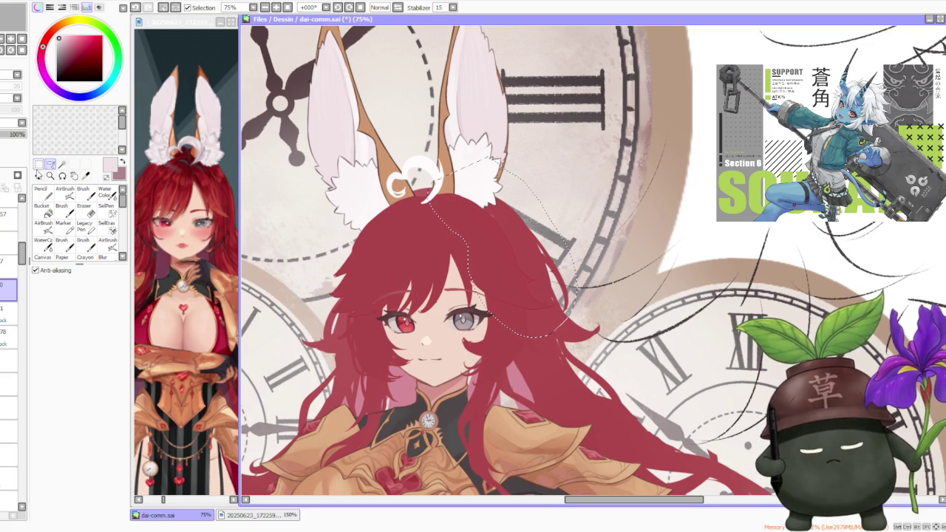
{"action": "key", "text": "ctrl+t"}
{"action": "left_click_drag", "start_coordinate": [555, 310], "coordinate": [537, 310]}
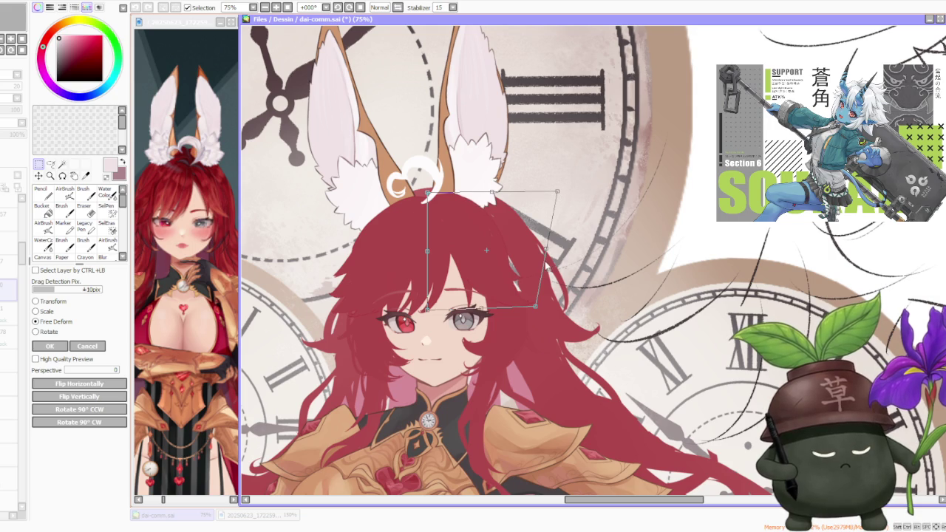
{"action": "left_click_drag", "start_coordinate": [551, 255], "coordinate": [554, 251]}
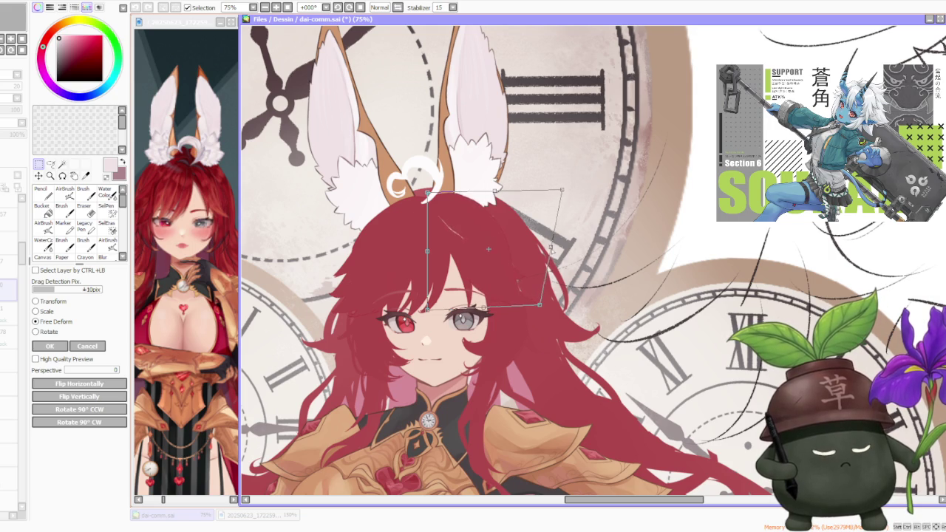
{"action": "scroll", "coordinate": [559, 246], "scroll_direction": "down", "scroll_amount": 2}
{"action": "scroll", "coordinate": [533, 232], "scroll_direction": "up", "scroll_amount": 1}
{"action": "scroll", "coordinate": [510, 218], "scroll_direction": "up", "scroll_amount": 1}
{"action": "left_click", "coordinate": [49, 346]}
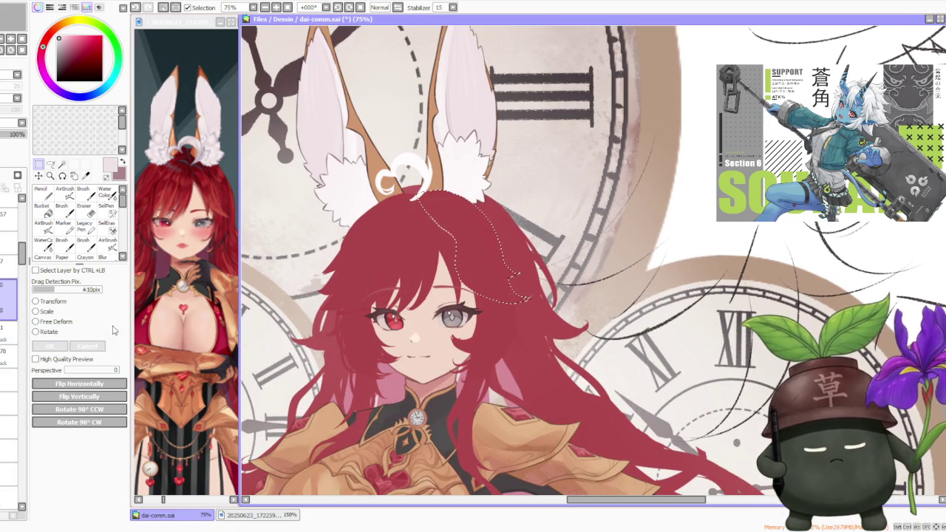
{"action": "scroll", "coordinate": [507, 198], "scroll_direction": "down", "scroll_amount": 2}
{"action": "scroll", "coordinate": [530, 198], "scroll_direction": "up", "scroll_amount": 2}
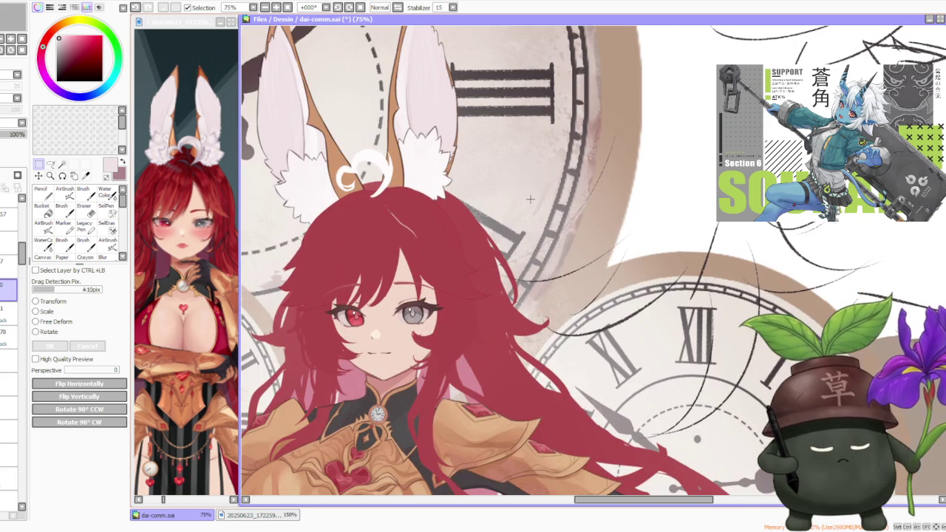
Return to the Brush and undo the last two brush strokes.
{"action": "left_click", "coordinate": [83, 190]}
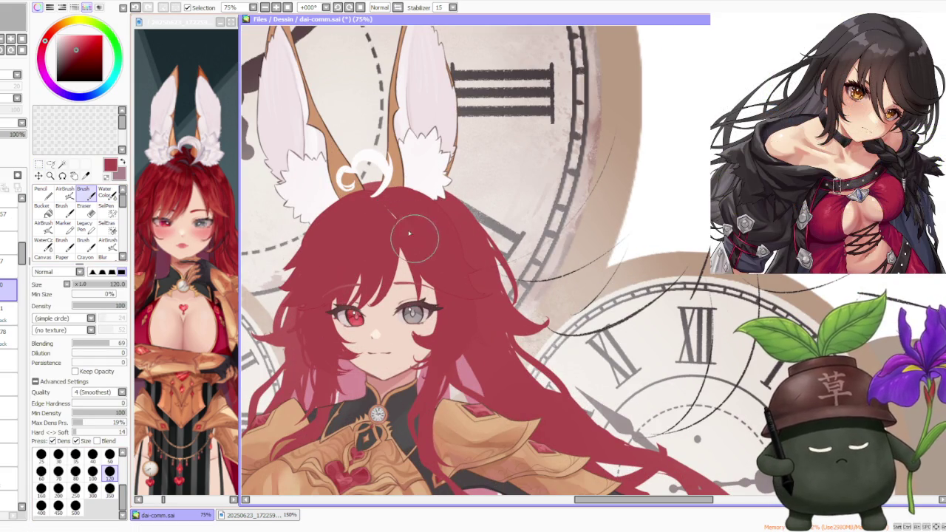
{"action": "scroll", "coordinate": [400, 240], "scroll_direction": "up", "scroll_amount": 2}
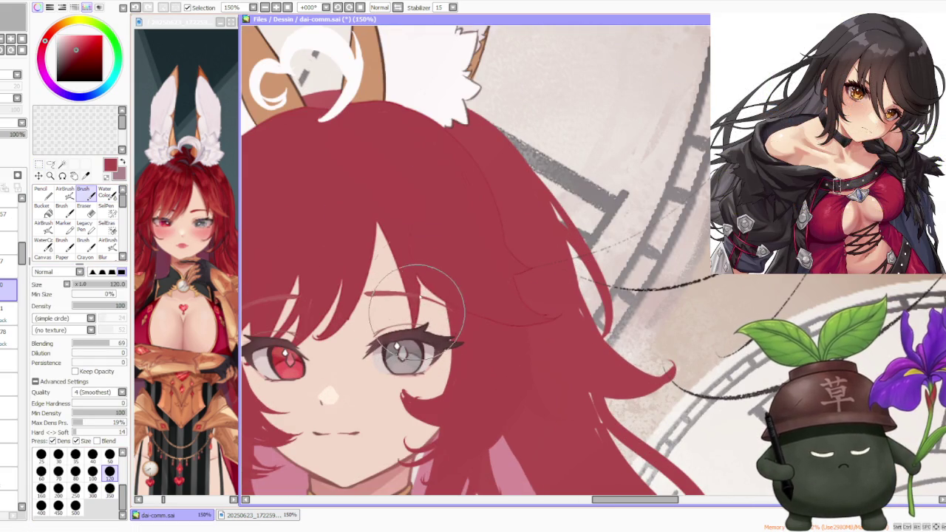
{"action": "key", "text": "ctrl+z"}
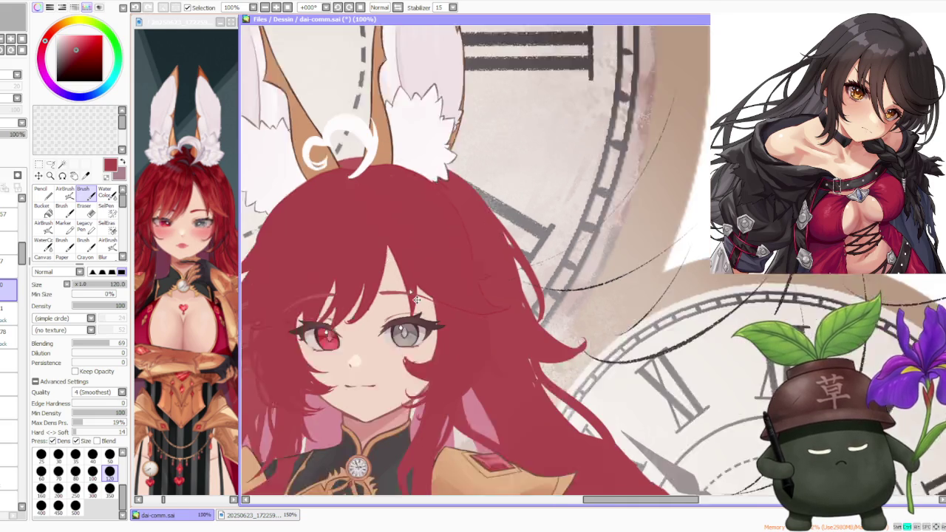
{"action": "scroll", "coordinate": [400, 310], "scroll_direction": "down", "scroll_amount": 2}
{"action": "scroll", "coordinate": [378, 303], "scroll_direction": "up", "scroll_amount": 2}
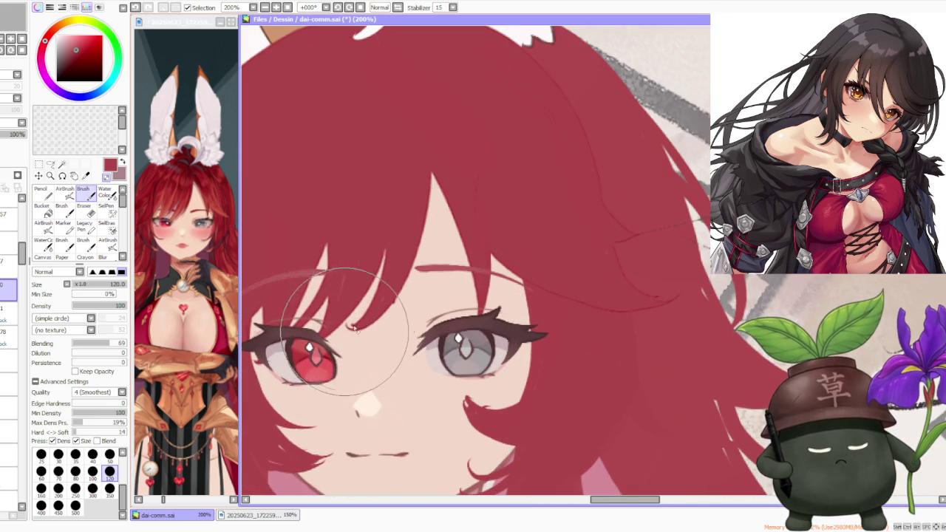
{"action": "key", "text": "ctrl+z"}
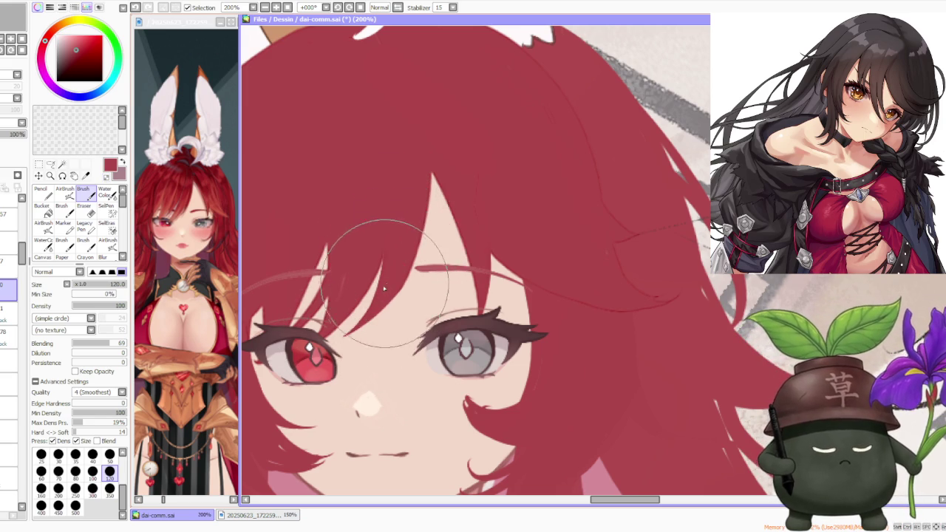
{"action": "scroll", "coordinate": [397, 256], "scroll_direction": "down", "scroll_amount": 4}
{"action": "scroll", "coordinate": [403, 244], "scroll_direction": "down", "scroll_amount": 1}
{"action": "scroll", "coordinate": [409, 232], "scroll_direction": "up", "scroll_amount": 4}
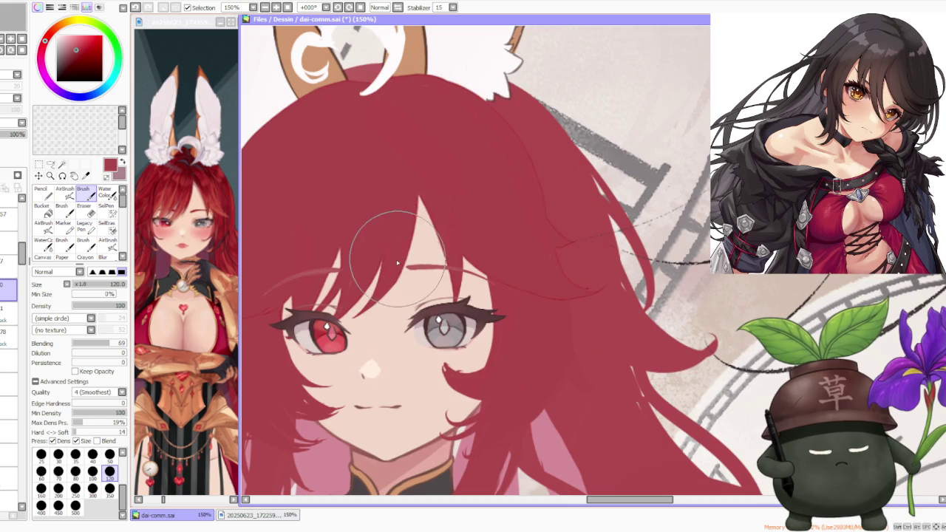
{"action": "scroll", "coordinate": [385, 255], "scroll_direction": "down", "scroll_amount": 3}
{"action": "scroll", "coordinate": [373, 266], "scroll_direction": "up", "scroll_amount": 3}
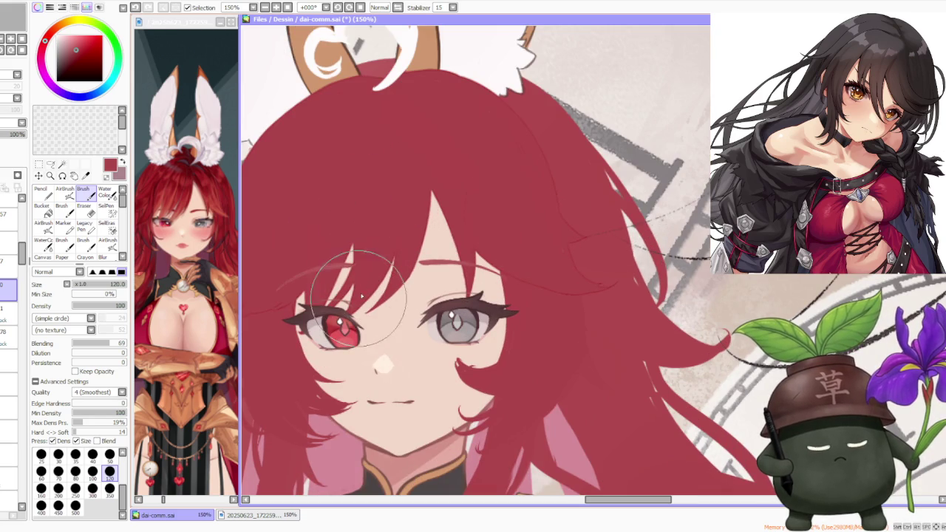
{"action": "scroll", "coordinate": [365, 270], "scroll_direction": "down", "scroll_amount": 2}
{"action": "scroll", "coordinate": [364, 259], "scroll_direction": "up", "scroll_amount": 1}
{"action": "scroll", "coordinate": [364, 257], "scroll_direction": "up", "scroll_amount": 2}
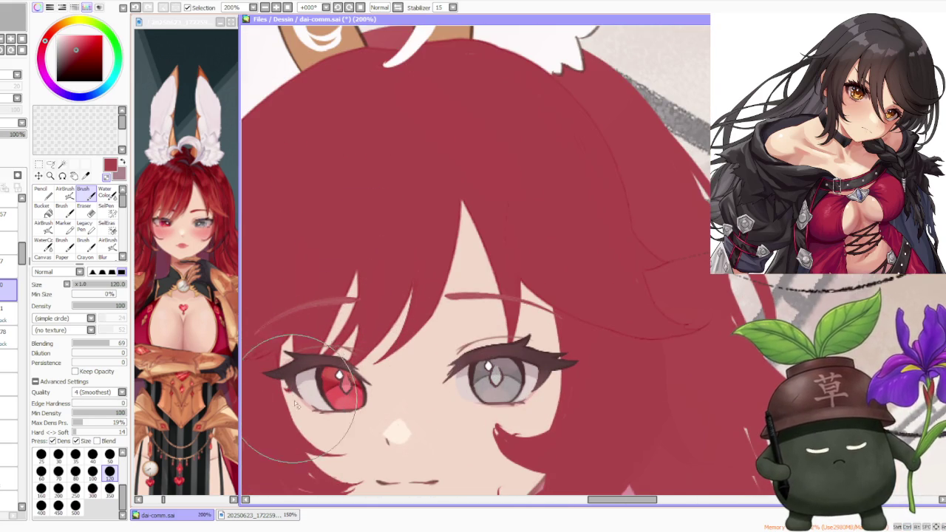
{"action": "scroll", "coordinate": [340, 316], "scroll_direction": "down", "scroll_amount": 3}
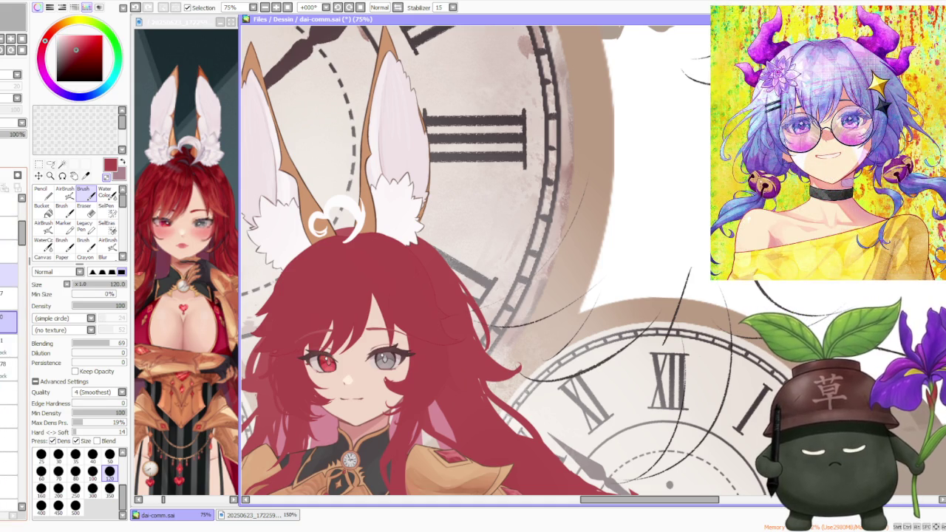
Select a different layer, zoom around the head, and set brush size 250.
{"action": "left_click", "coordinate": [9, 275]}
{"action": "scroll", "coordinate": [315, 357], "scroll_direction": "down", "scroll_amount": 1}
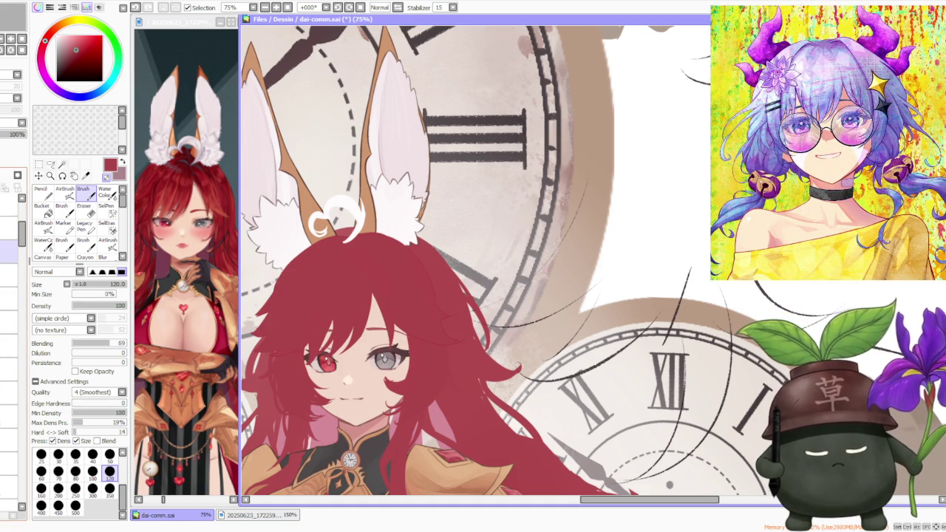
{"action": "scroll", "coordinate": [331, 331], "scroll_direction": "down", "scroll_amount": 1}
{"action": "scroll", "coordinate": [374, 312], "scroll_direction": "down", "scroll_amount": 1}
{"action": "scroll", "coordinate": [398, 300], "scroll_direction": "up", "scroll_amount": 1}
{"action": "scroll", "coordinate": [398, 300], "scroll_direction": "up", "scroll_amount": 1}
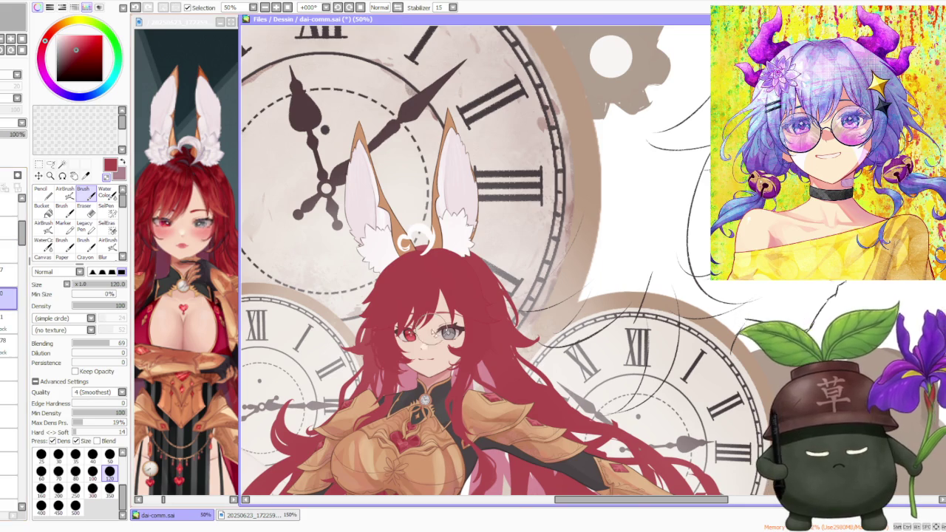
{"action": "scroll", "coordinate": [443, 319], "scroll_direction": "down", "scroll_amount": 1}
{"action": "scroll", "coordinate": [453, 314], "scroll_direction": "up", "scroll_amount": 1}
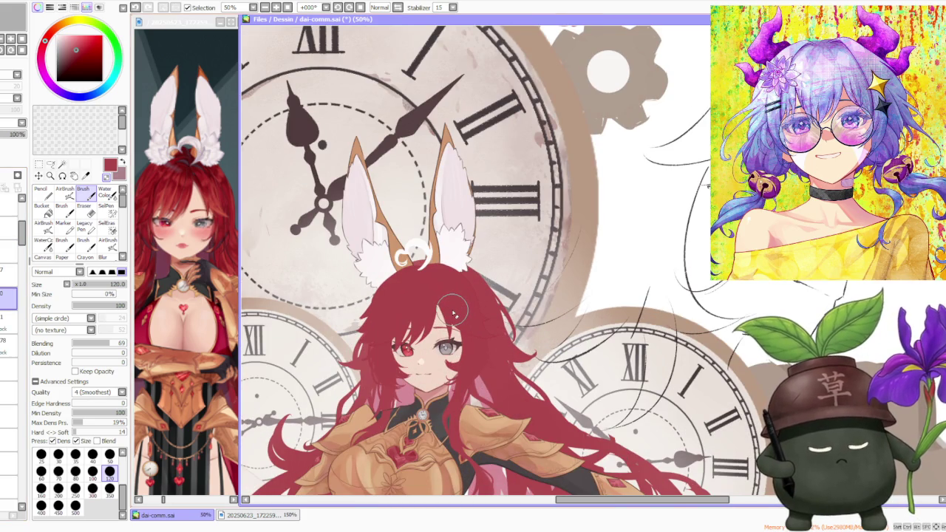
{"action": "scroll", "coordinate": [399, 325], "scroll_direction": "up", "scroll_amount": 1}
{"action": "scroll", "coordinate": [375, 338], "scroll_direction": "up", "scroll_amount": 1}
{"action": "scroll", "coordinate": [380, 338], "scroll_direction": "down", "scroll_amount": 1}
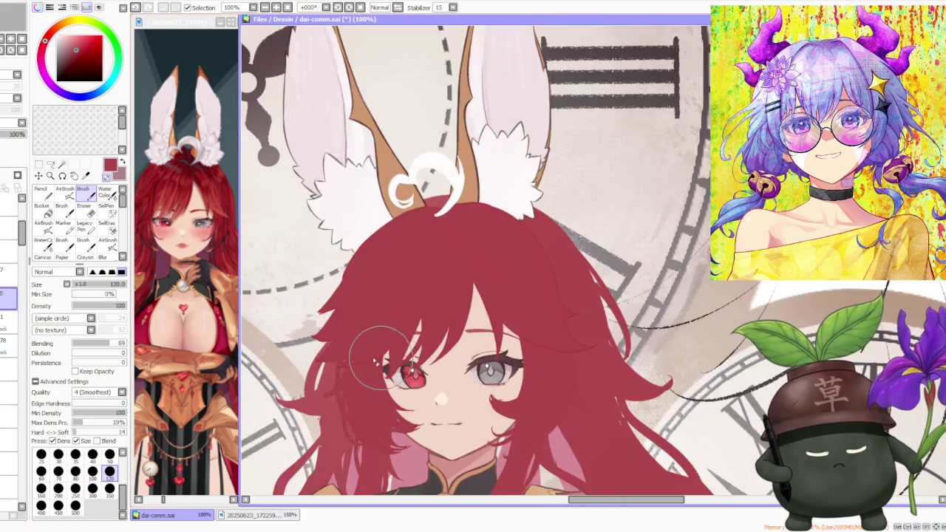
{"action": "left_click", "coordinate": [74, 488]}
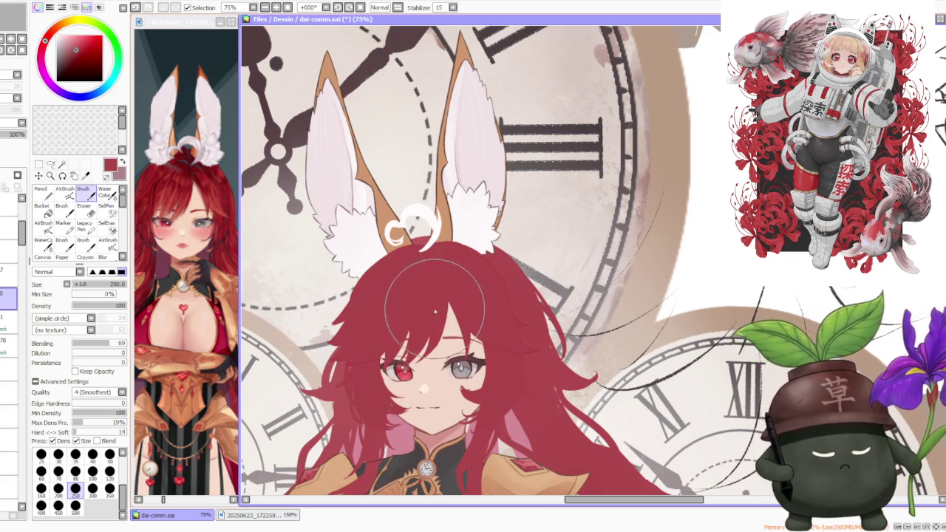
{"action": "key", "text": "End"}
{"action": "scroll", "coordinate": [445, 323], "scroll_direction": "up", "scroll_amount": 1}
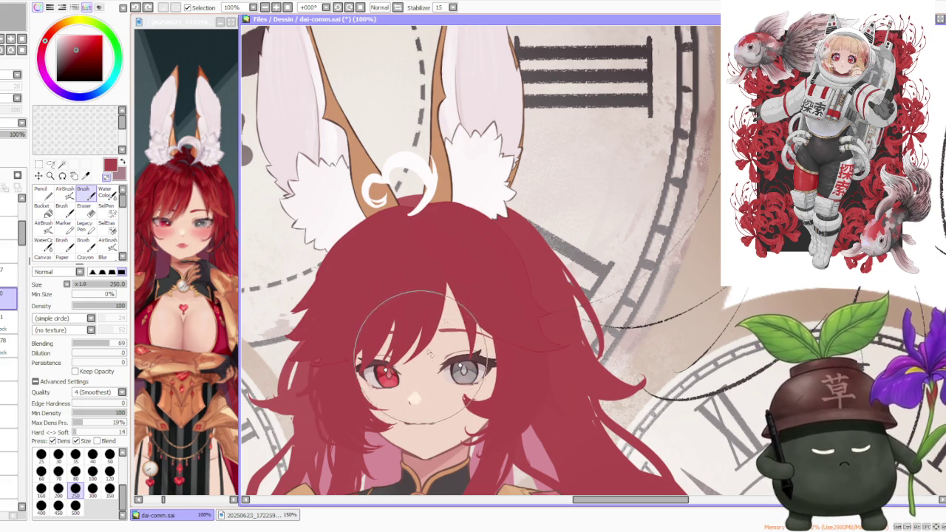
{"action": "scroll", "coordinate": [435, 345], "scroll_direction": "down", "scroll_amount": 2}
{"action": "scroll", "coordinate": [458, 284], "scroll_direction": "down", "scroll_amount": 2}
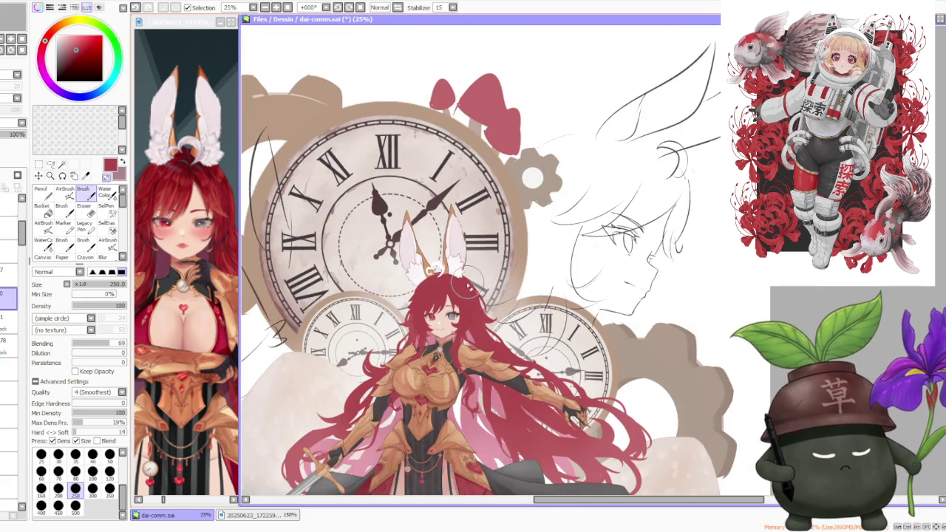
{"action": "scroll", "coordinate": [465, 286], "scroll_direction": "up", "scroll_amount": 2}
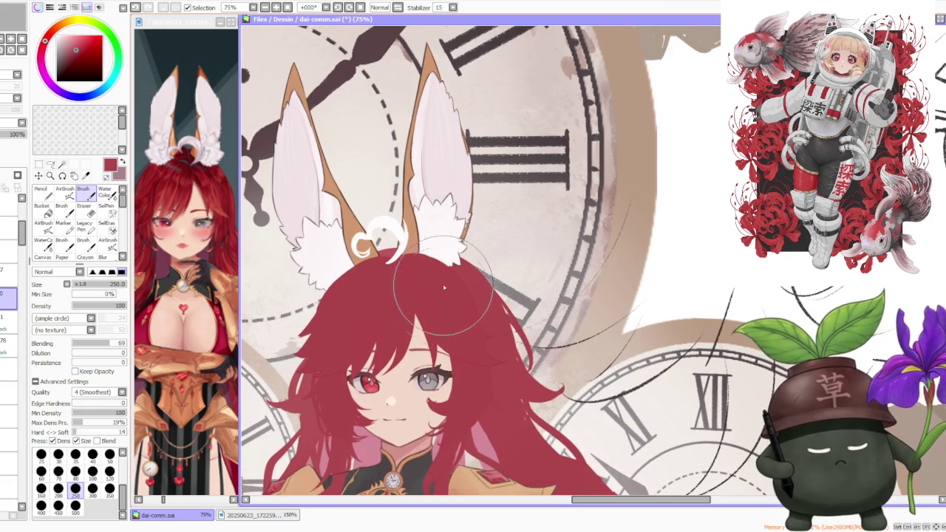
{"action": "scroll", "coordinate": [444, 287], "scroll_direction": "down", "scroll_amount": 1}
{"action": "scroll", "coordinate": [450, 288], "scroll_direction": "up", "scroll_amount": 1}
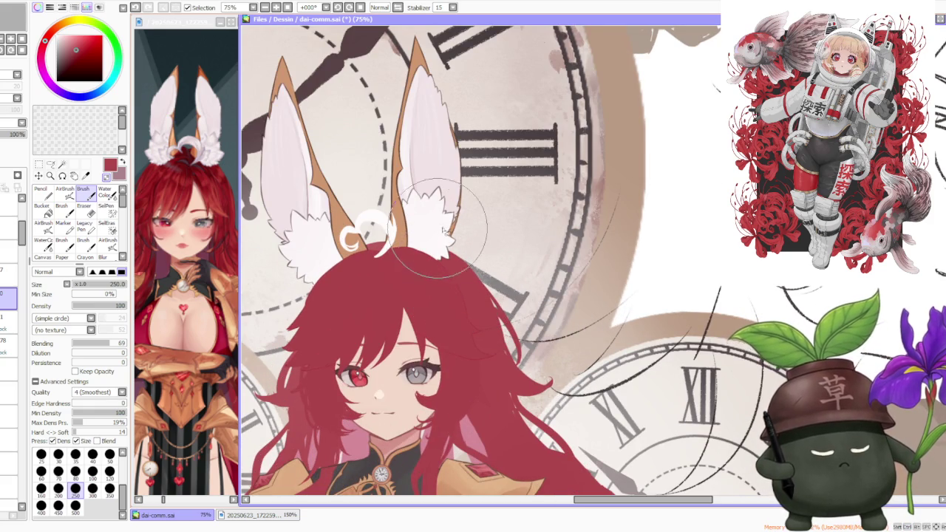
{"action": "scroll", "coordinate": [444, 230], "scroll_direction": "down", "scroll_amount": 2}
{"action": "scroll", "coordinate": [493, 267], "scroll_direction": "up", "scroll_amount": 2}
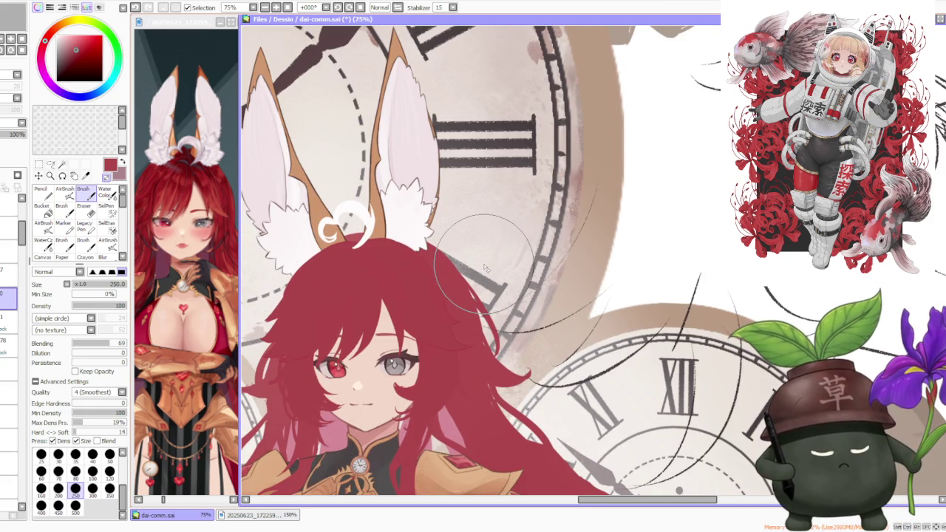
{"action": "scroll", "coordinate": [484, 269], "scroll_direction": "down", "scroll_amount": 2}
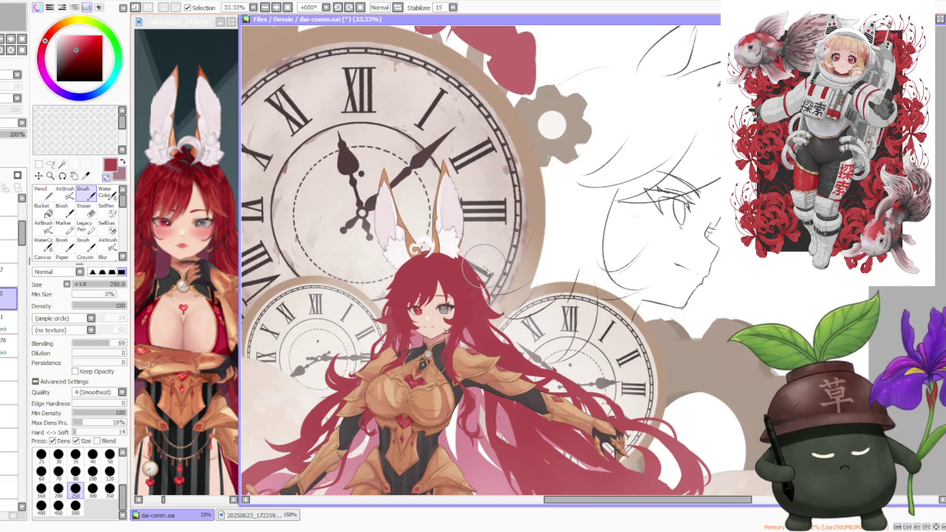
{"action": "scroll", "coordinate": [484, 266], "scroll_direction": "up", "scroll_amount": 2}
{"action": "scroll", "coordinate": [458, 255], "scroll_direction": "down", "scroll_amount": 1}
{"action": "scroll", "coordinate": [348, 318], "scroll_direction": "up", "scroll_amount": 1}
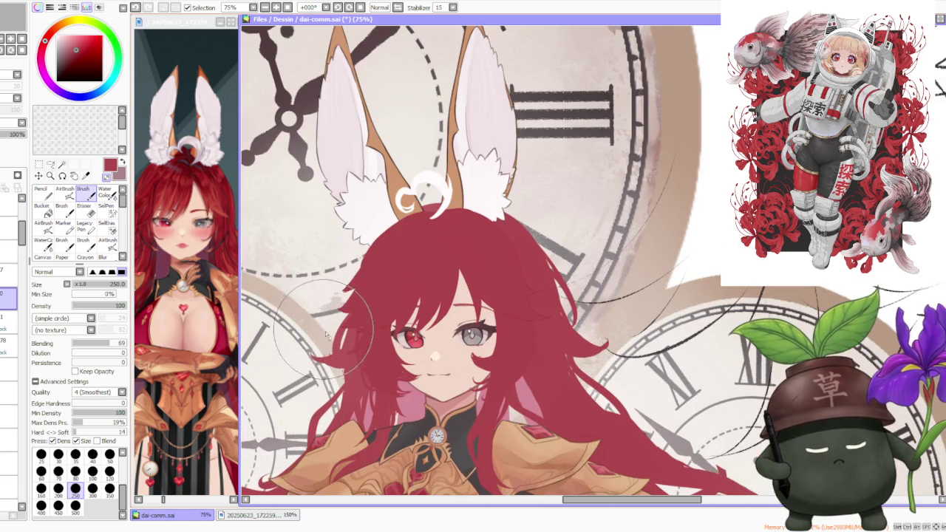
{"action": "scroll", "coordinate": [336, 322], "scroll_direction": "up", "scroll_amount": 1}
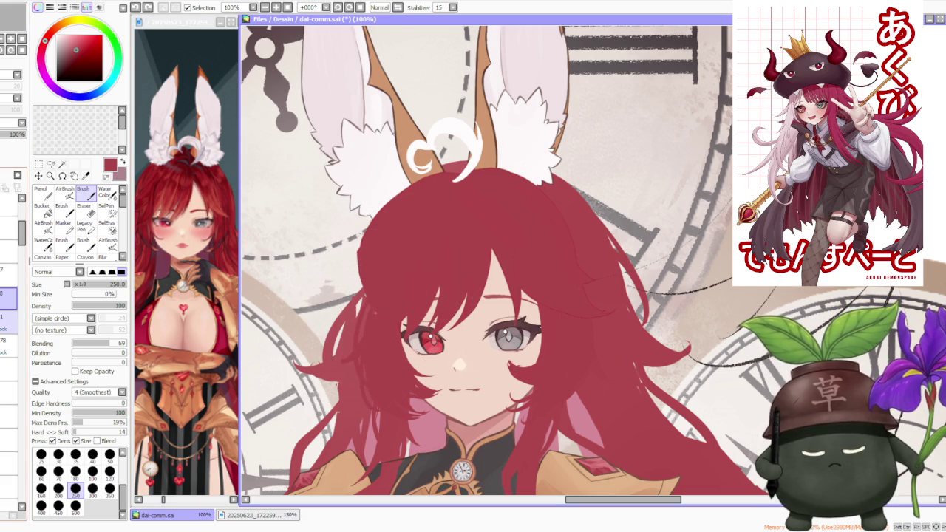
{"action": "left_click", "coordinate": [7, 314]}
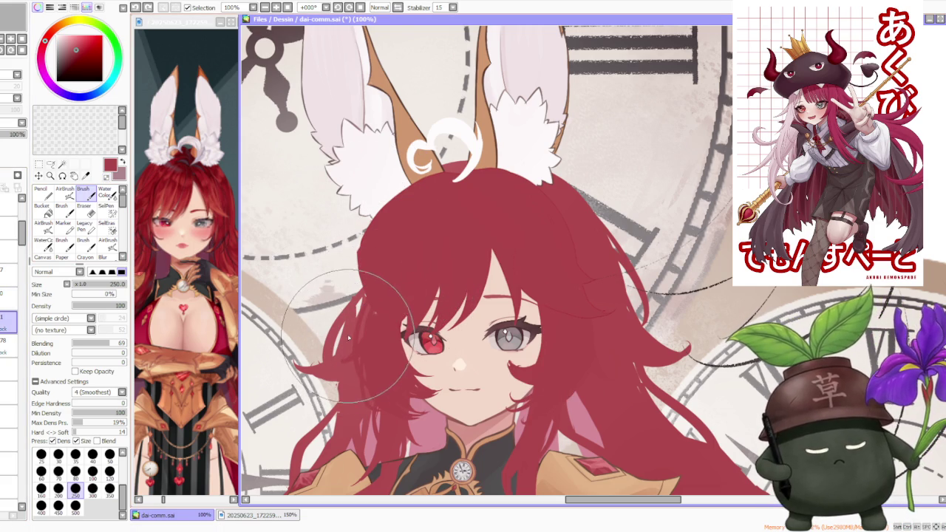
Select the layer above and the soft Brush at size 120.
{"action": "left_click", "coordinate": [41, 190]}
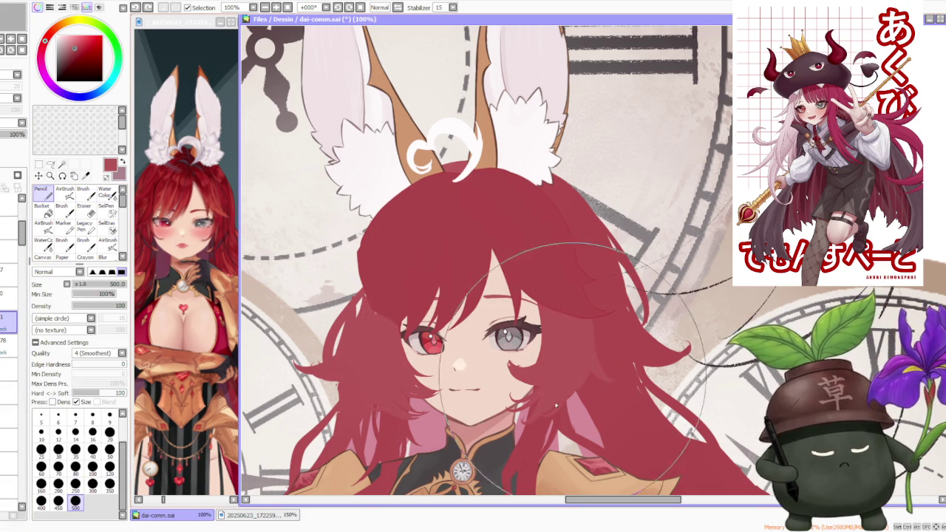
{"action": "left_click", "coordinate": [8, 290]}
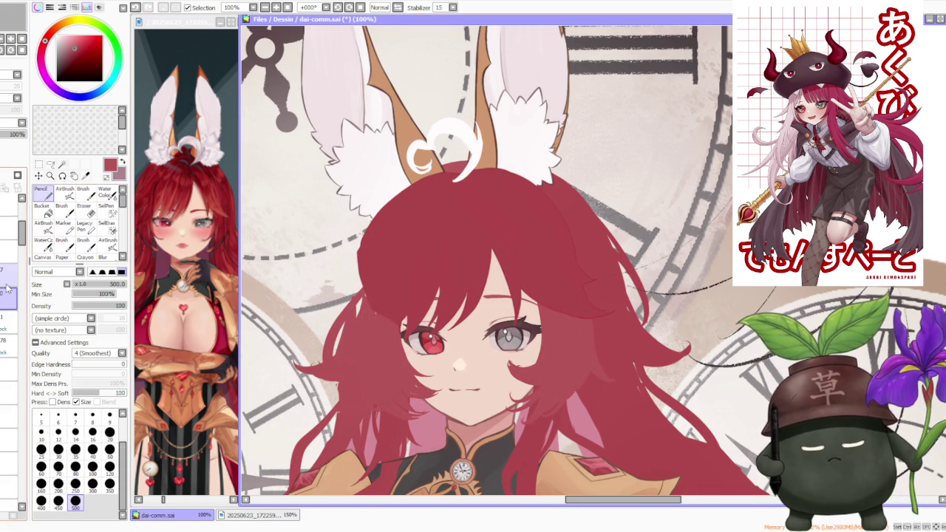
{"action": "left_click", "coordinate": [83, 191]}
{"action": "left_click", "coordinate": [109, 471]}
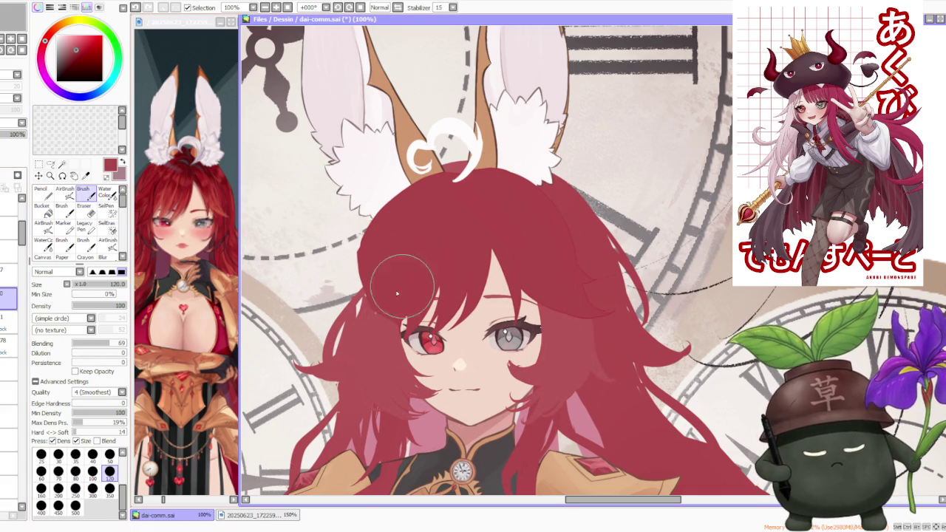
Blend and darken the hair left of the red eye, undoing the final stroke.
{"action": "mouse_move", "coordinate": [382, 346]}
{"action": "left_mouse_down"}
{"action": "mouse_move", "coordinate": [411, 307]}
{"action": "mouse_move", "coordinate": [384, 318]}
{"action": "left_mouse_up"}
{"action": "mouse_move", "coordinate": [346, 349]}
{"action": "left_mouse_down"}
{"action": "mouse_move", "coordinate": [396, 320]}
{"action": "mouse_move", "coordinate": [394, 262]}
{"action": "mouse_move", "coordinate": [337, 343]}
{"action": "mouse_move", "coordinate": [391, 309]}
{"action": "mouse_move", "coordinate": [386, 315]}
{"action": "left_mouse_up"}
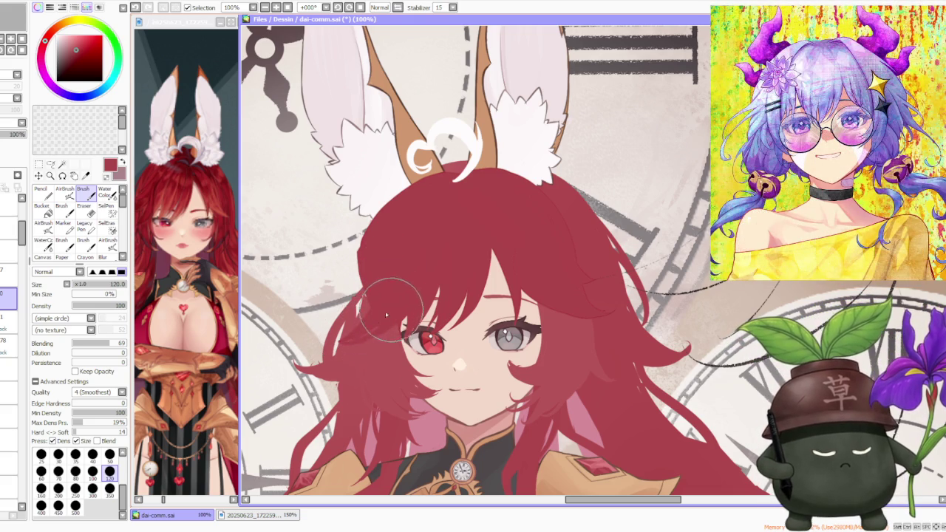
{"action": "left_click_drag", "start_coordinate": [395, 274], "coordinate": [336, 337]}
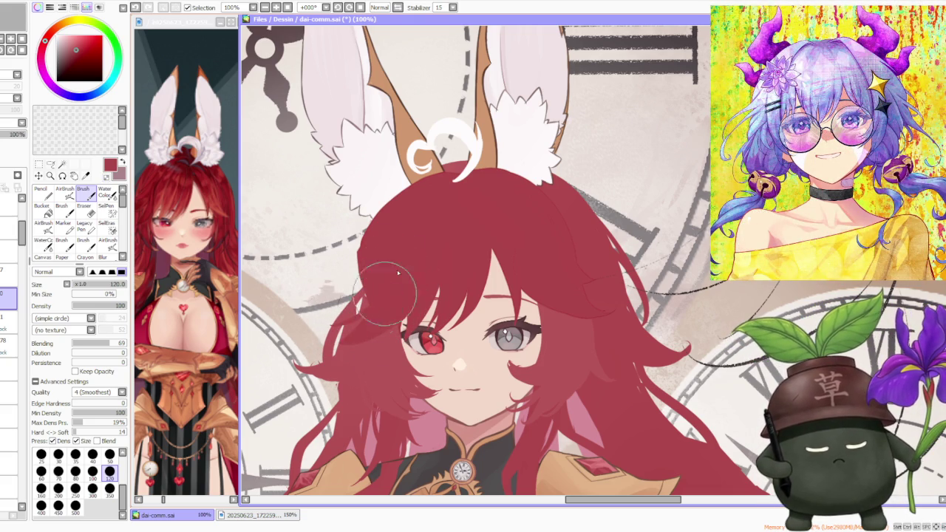
{"action": "left_click_drag", "start_coordinate": [345, 325], "coordinate": [325, 336]}
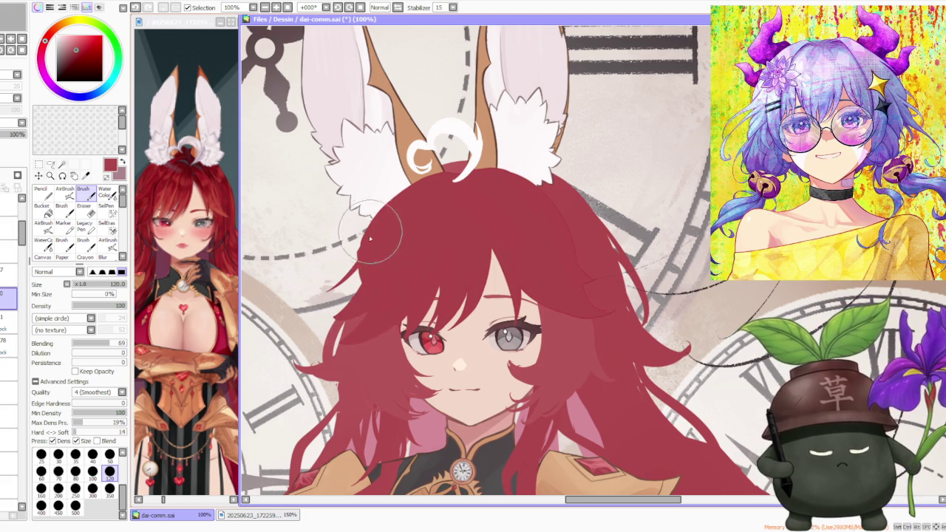
{"action": "left_click_drag", "start_coordinate": [331, 296], "coordinate": [350, 278]}
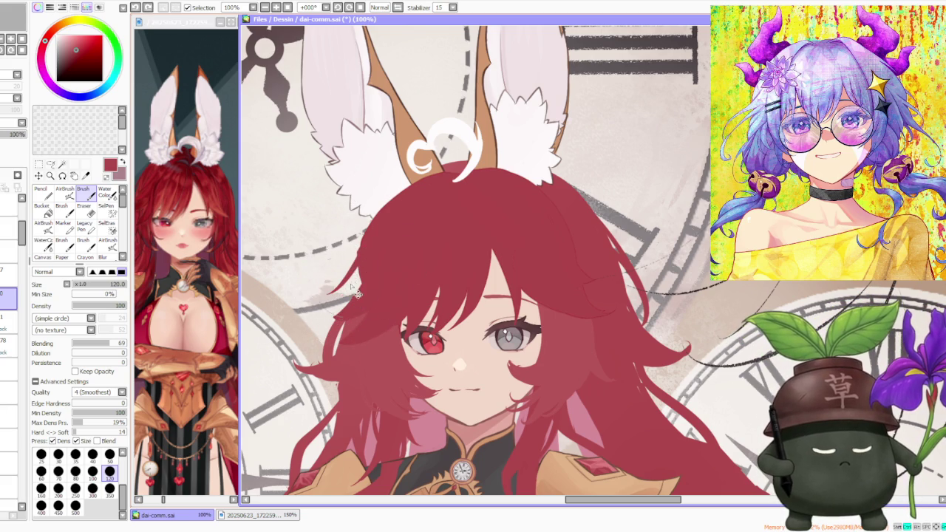
{"action": "key", "text": "ctrl+z"}
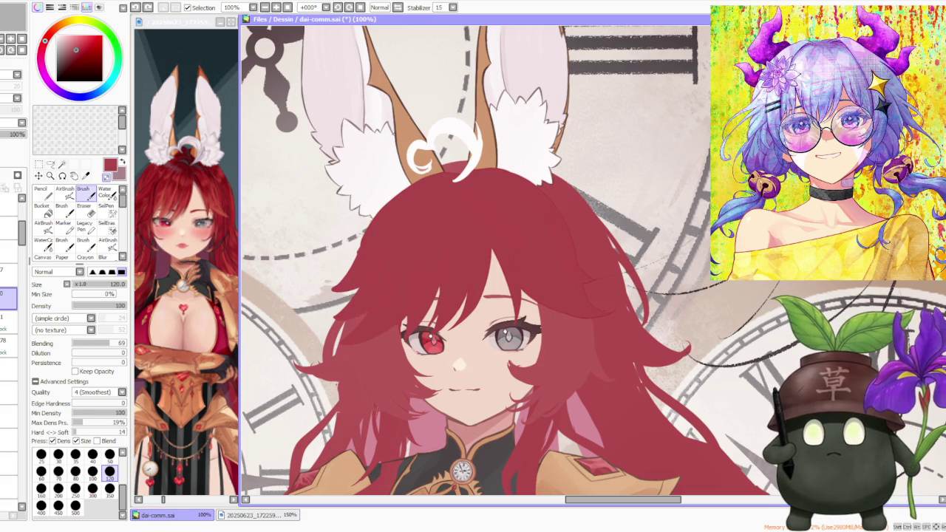
Zoom in and paint a darker strand down the hair's left side.
{"action": "left_click", "coordinate": [371, 214]}
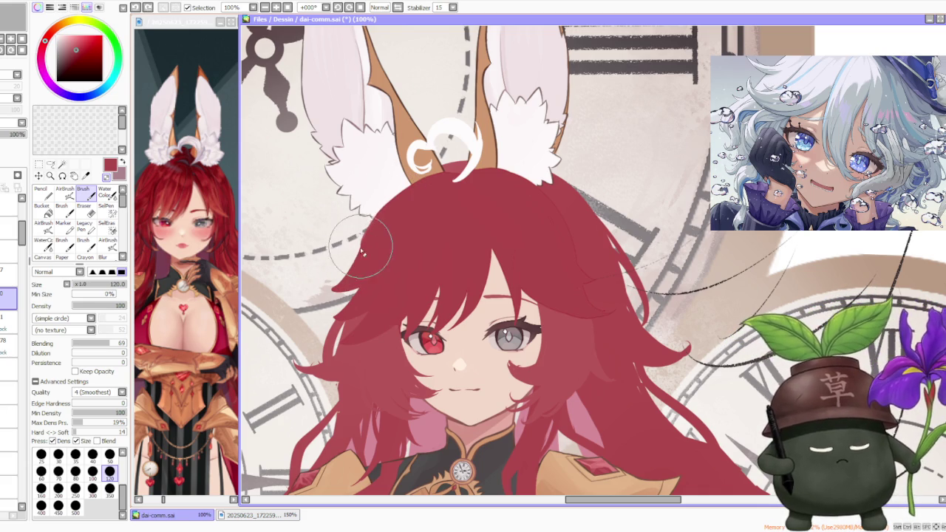
{"action": "scroll", "coordinate": [509, 178], "scroll_direction": "down", "scroll_amount": 2}
{"action": "scroll", "coordinate": [509, 178], "scroll_direction": "down", "scroll_amount": 1}
{"action": "scroll", "coordinate": [509, 178], "scroll_direction": "down", "scroll_amount": 1}
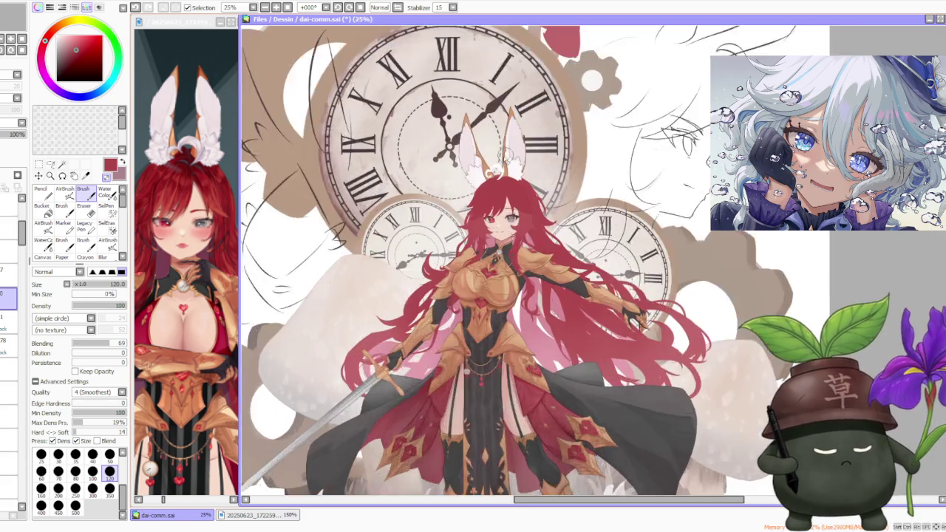
{"action": "scroll", "coordinate": [506, 157], "scroll_direction": "up", "scroll_amount": 2}
{"action": "scroll", "coordinate": [507, 157], "scroll_direction": "up", "scroll_amount": 2}
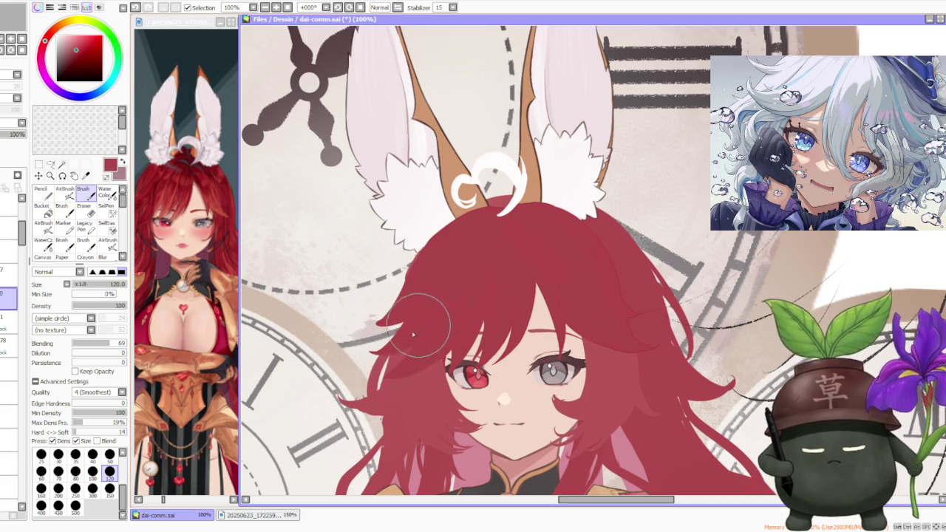
{"action": "left_click_drag", "start_coordinate": [430, 282], "coordinate": [393, 337]}
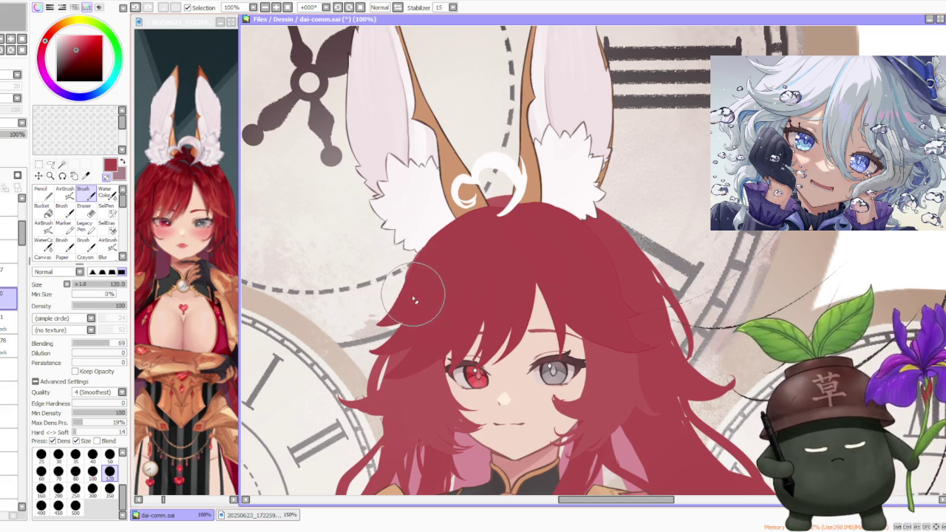
Switch to the layer below and undo the last hair stroke.
{"action": "scroll", "coordinate": [411, 295], "scroll_direction": "down", "scroll_amount": 5}
{"action": "scroll", "coordinate": [458, 267], "scroll_direction": "up", "scroll_amount": 1}
{"action": "scroll", "coordinate": [464, 268], "scroll_direction": "up", "scroll_amount": 3}
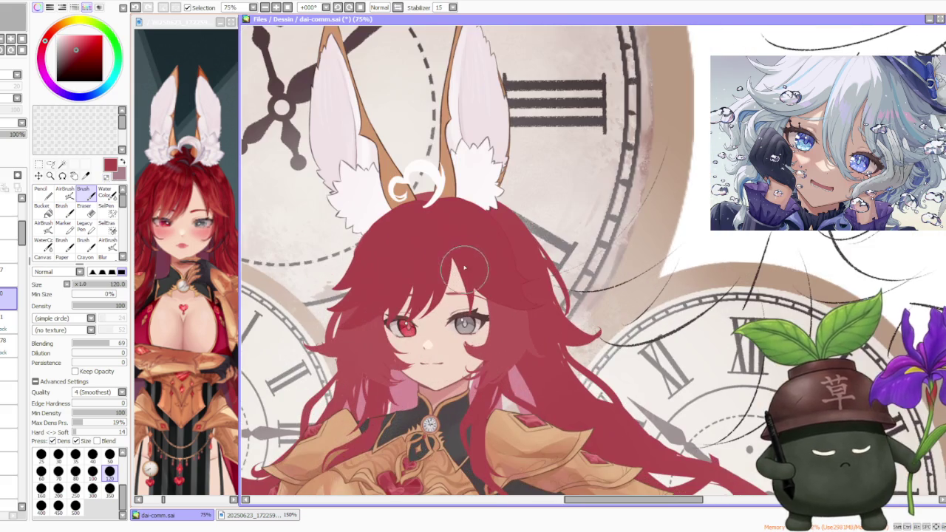
{"action": "scroll", "coordinate": [373, 348], "scroll_direction": "down", "scroll_amount": 3}
{"action": "scroll", "coordinate": [471, 217], "scroll_direction": "down", "scroll_amount": 1}
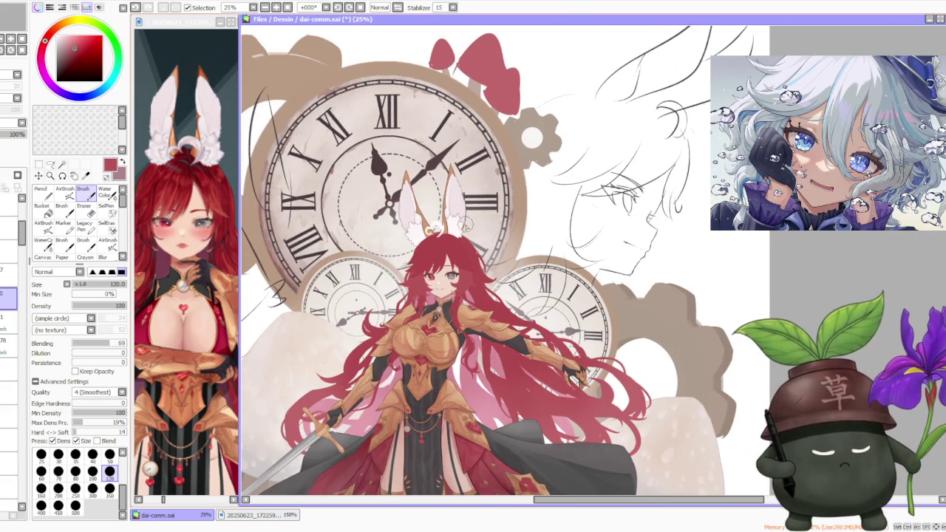
{"action": "scroll", "coordinate": [466, 225], "scroll_direction": "up", "scroll_amount": 1}
{"action": "left_click", "coordinate": [6, 318]}
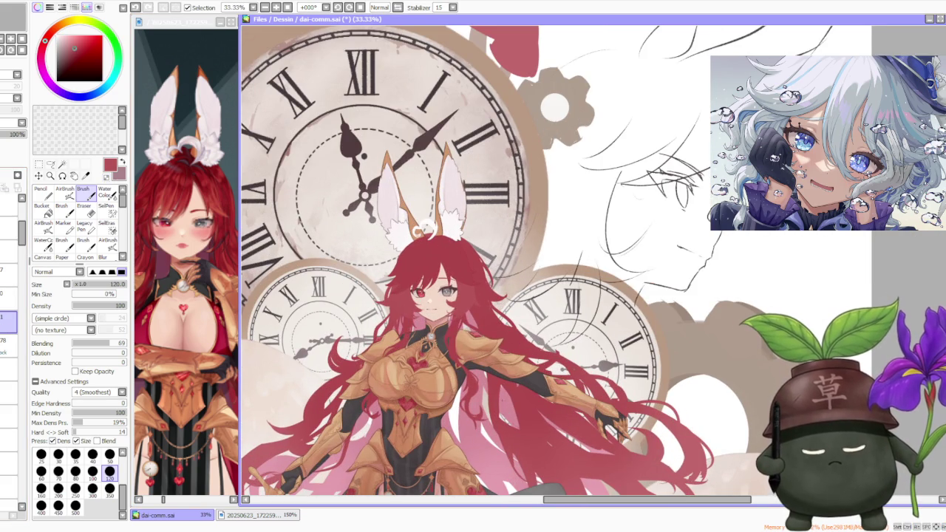
{"action": "scroll", "coordinate": [410, 219], "scroll_direction": "up", "scroll_amount": 1}
{"action": "scroll", "coordinate": [396, 320], "scroll_direction": "up", "scroll_amount": 2}
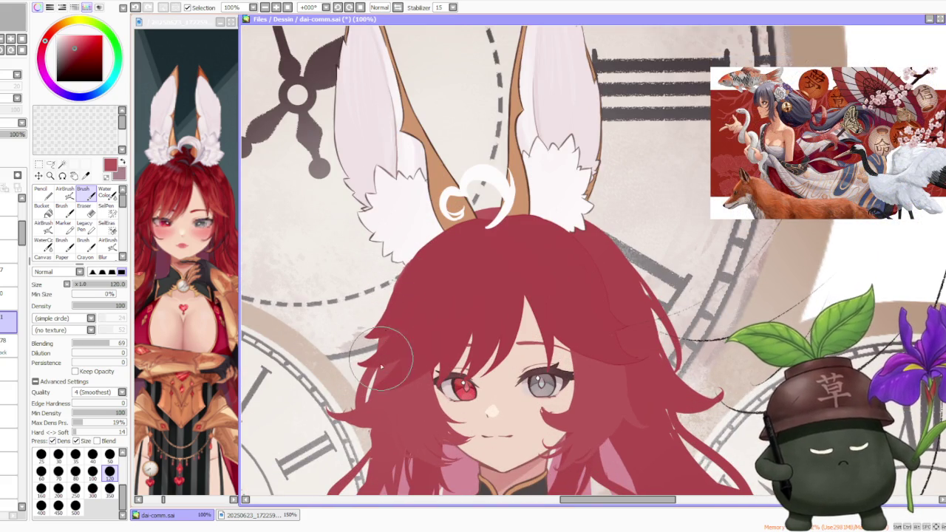
{"action": "key", "text": "ctrl+z"}
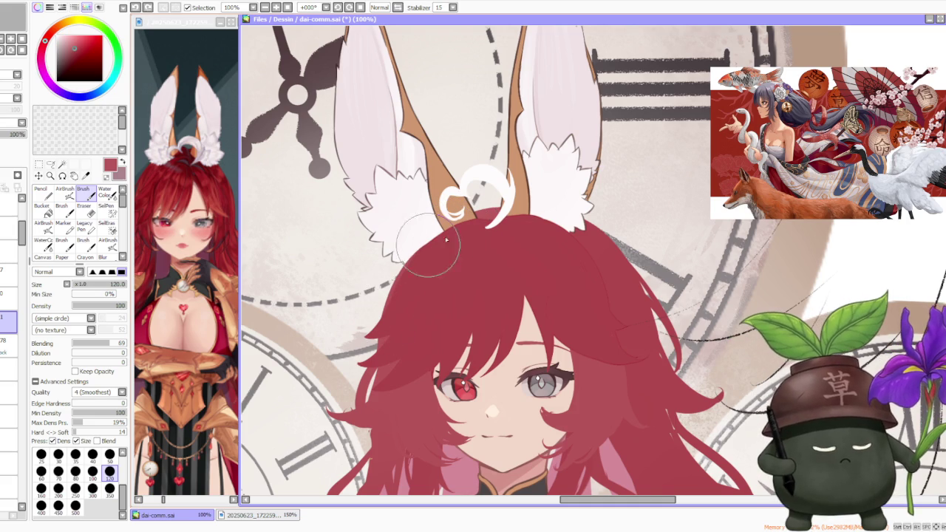
{"action": "scroll", "coordinate": [447, 239], "scroll_direction": "down", "scroll_amount": 3}
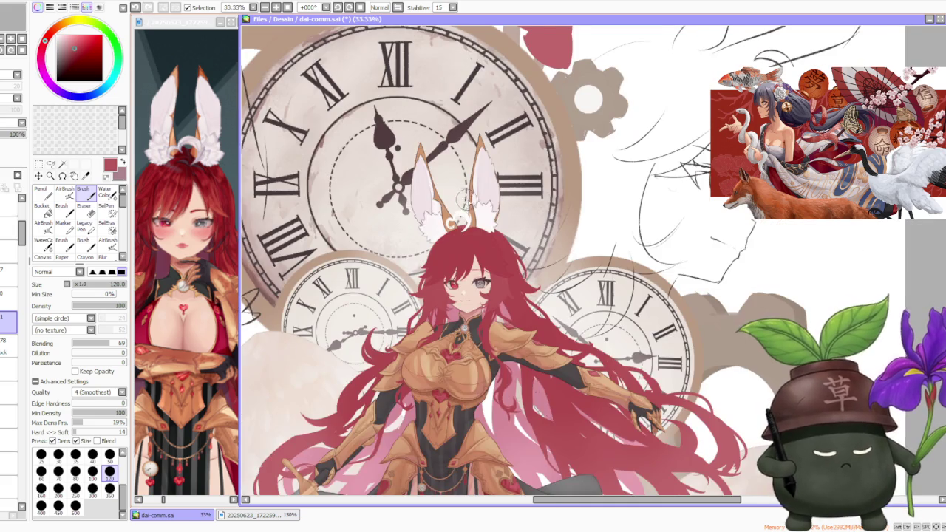
{"action": "scroll", "coordinate": [467, 200], "scroll_direction": "up", "scroll_amount": 1}
{"action": "scroll", "coordinate": [473, 207], "scroll_direction": "up", "scroll_amount": 2}
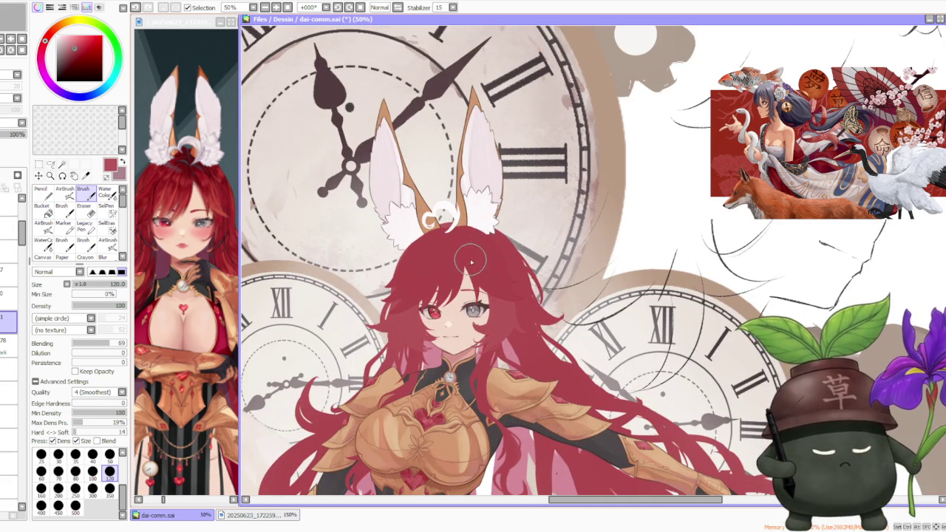
{"action": "scroll", "coordinate": [471, 262], "scroll_direction": "down", "scroll_amount": 1}
{"action": "scroll", "coordinate": [471, 253], "scroll_direction": "up", "scroll_amount": 2}
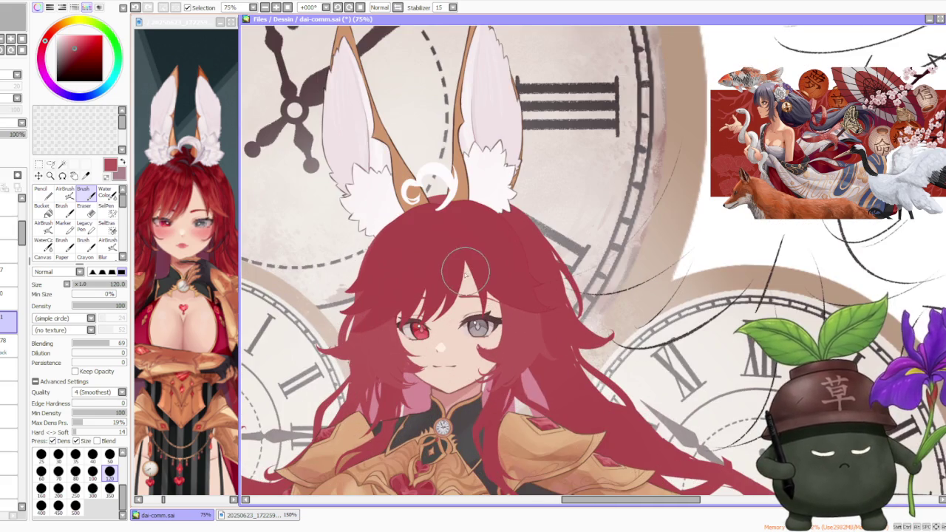
{"action": "scroll", "coordinate": [395, 285], "scroll_direction": "up", "scroll_amount": 2}
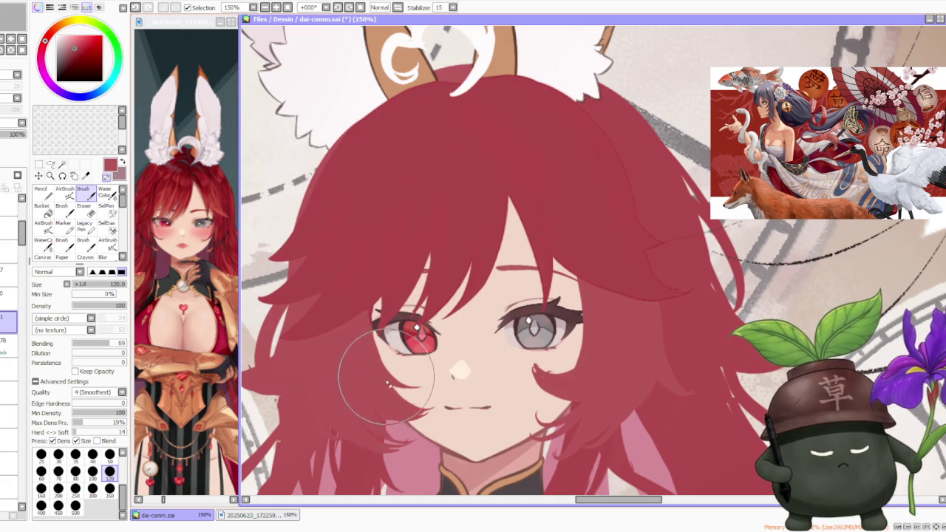
Compare the mouth with and without its latest stroke, then undo the last hair stroke.
{"action": "key", "text": "ctrl+z"}
{"action": "key", "text": "ctrl+y"}
{"action": "key", "text": "ctrl+z"}
{"action": "key", "text": "ctrl+y"}
{"action": "key", "text": "ctrl+z"}
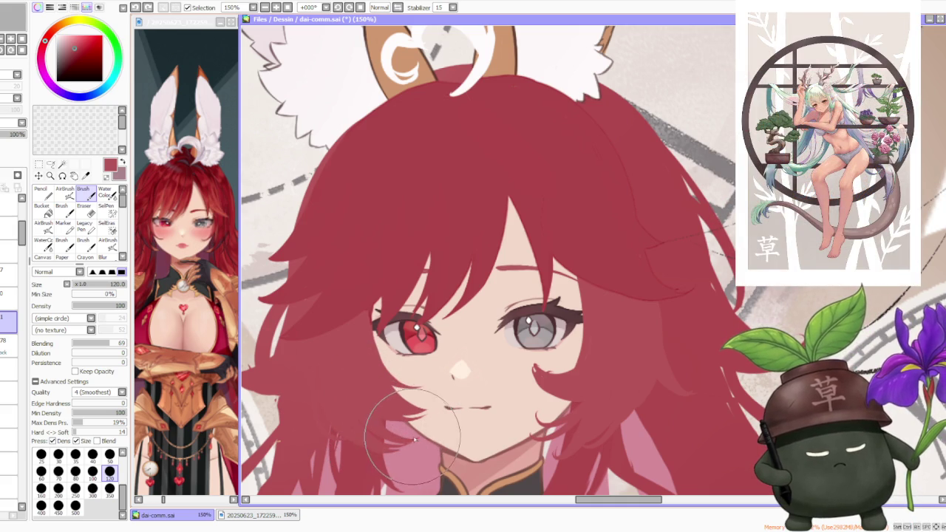
{"action": "key", "text": "ctrl+z"}
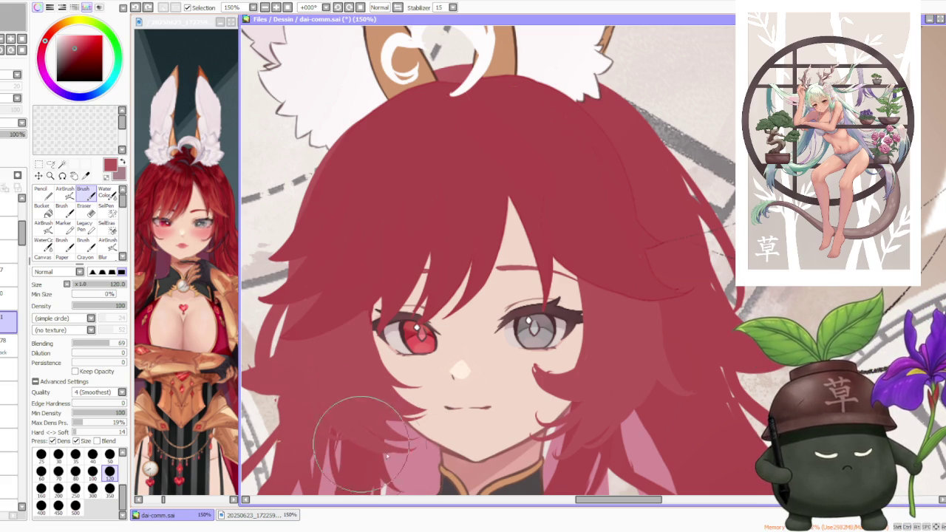
Zoom in and out to review the whole illustration.
{"action": "scroll", "coordinate": [340, 336], "scroll_direction": "down", "scroll_amount": 2}
{"action": "scroll", "coordinate": [360, 354], "scroll_direction": "up", "scroll_amount": 3}
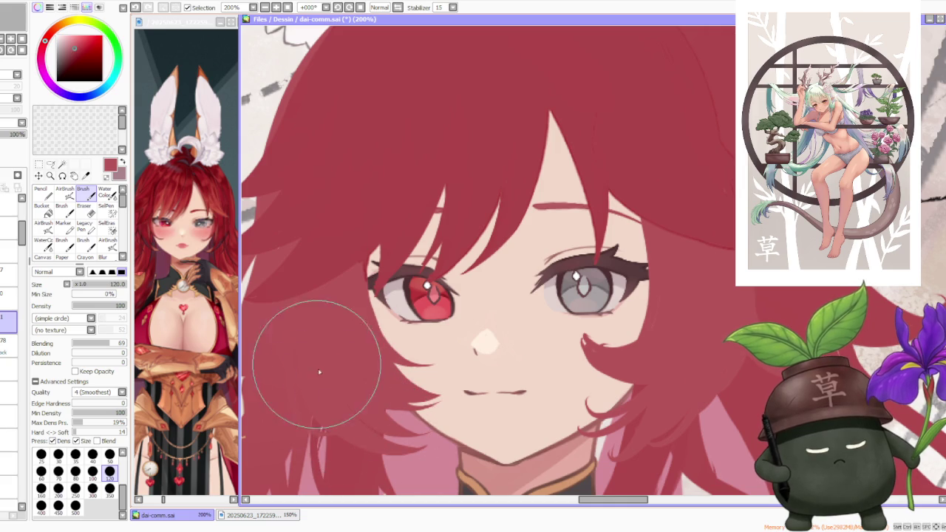
{"action": "scroll", "coordinate": [338, 329], "scroll_direction": "down", "scroll_amount": 2}
{"action": "scroll", "coordinate": [360, 268], "scroll_direction": "down", "scroll_amount": 2}
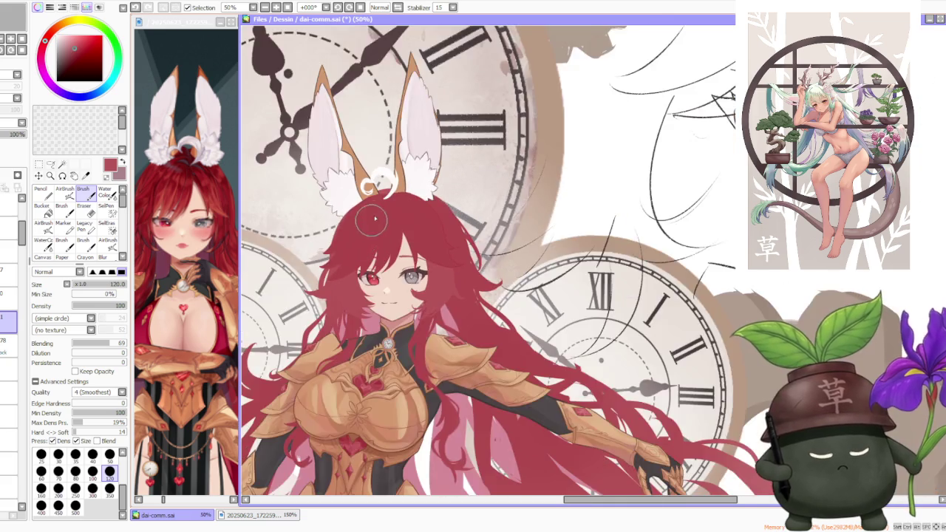
{"action": "scroll", "coordinate": [371, 218], "scroll_direction": "down", "scroll_amount": 1}
{"action": "scroll", "coordinate": [370, 213], "scroll_direction": "up", "scroll_amount": 1}
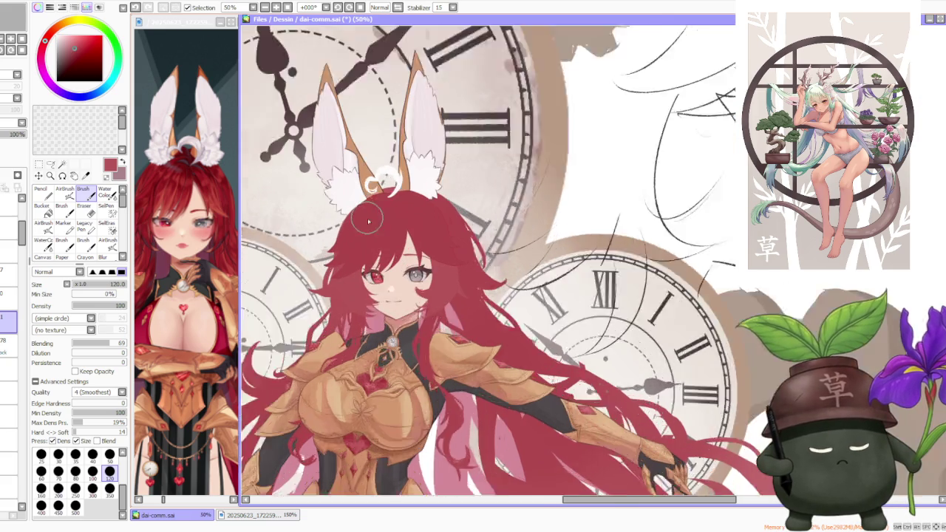
{"action": "scroll", "coordinate": [371, 212], "scroll_direction": "up", "scroll_amount": 2}
{"action": "scroll", "coordinate": [377, 304], "scroll_direction": "down", "scroll_amount": 1}
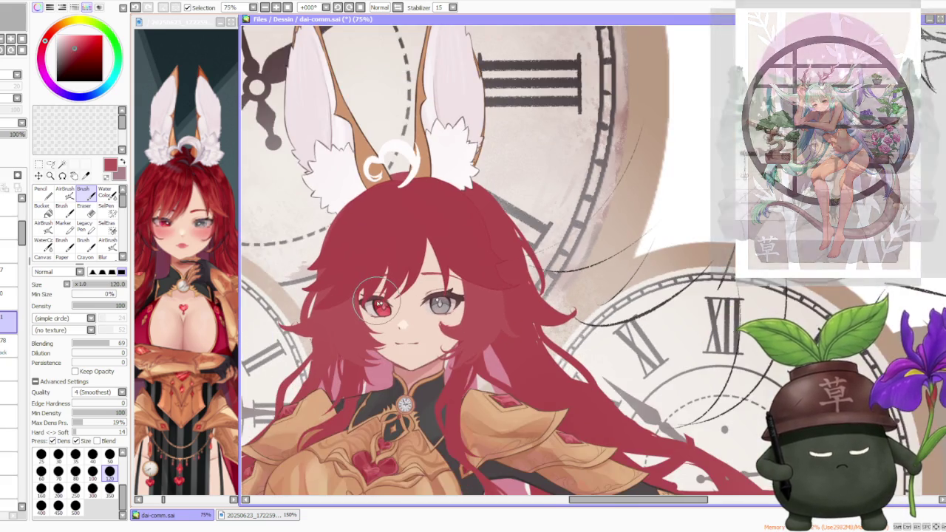
{"action": "scroll", "coordinate": [377, 301], "scroll_direction": "down", "scroll_amount": 1}
{"action": "scroll", "coordinate": [378, 297], "scroll_direction": "down", "scroll_amount": 1}
{"action": "scroll", "coordinate": [377, 251], "scroll_direction": "down", "scroll_amount": 1}
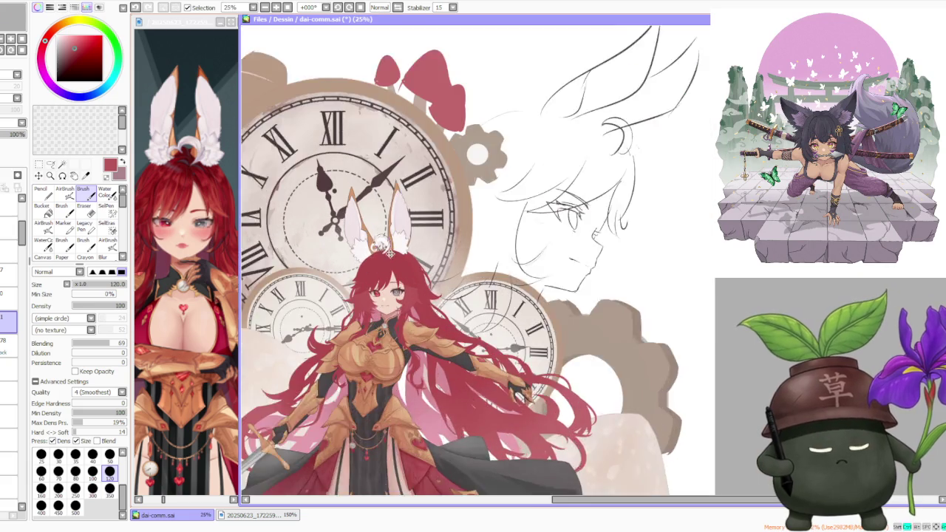
{"action": "scroll", "coordinate": [378, 249], "scroll_direction": "up", "scroll_amount": 1}
{"action": "scroll", "coordinate": [378, 247], "scroll_direction": "up", "scroll_amount": 1}
{"action": "scroll", "coordinate": [377, 244], "scroll_direction": "up", "scroll_amount": 1}
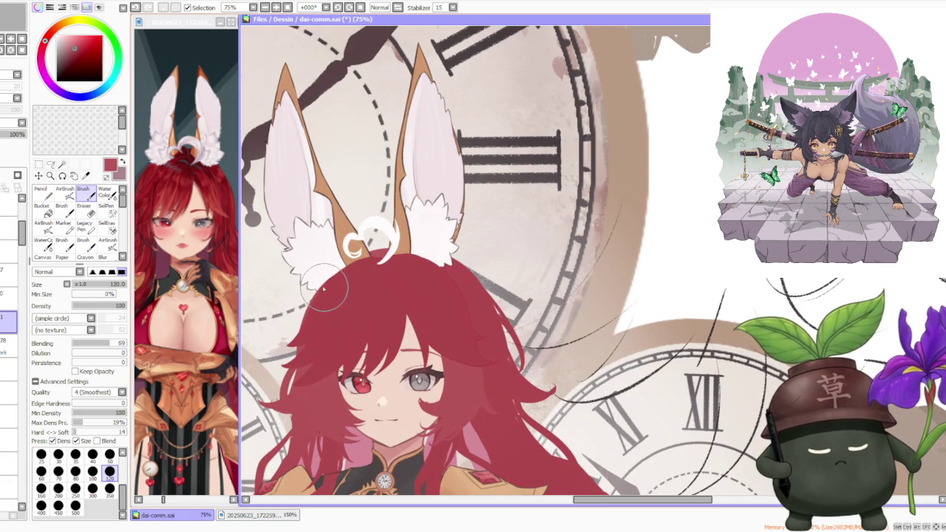
Switch to another layer and rotate the canvas to angle the hair by the ears.
{"action": "left_click", "coordinate": [14, 298]}
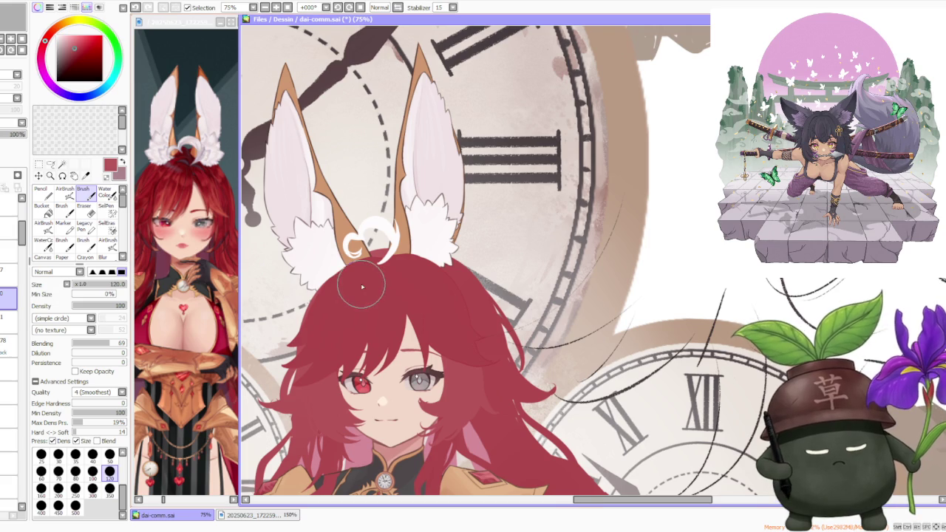
{"action": "scroll", "coordinate": [373, 214], "scroll_direction": "down", "scroll_amount": 2}
{"action": "scroll", "coordinate": [362, 162], "scroll_direction": "down", "scroll_amount": 1}
{"action": "scroll", "coordinate": [369, 137], "scroll_direction": "down", "scroll_amount": 1}
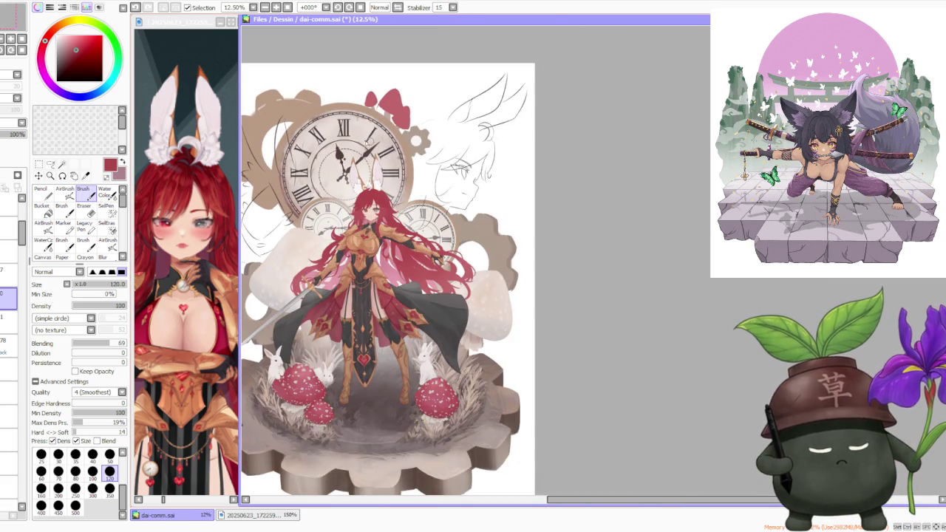
{"action": "scroll", "coordinate": [365, 132], "scroll_direction": "up", "scroll_amount": 1}
{"action": "left_click_drag", "start_coordinate": [339, 15], "coordinate": [425, 347]}
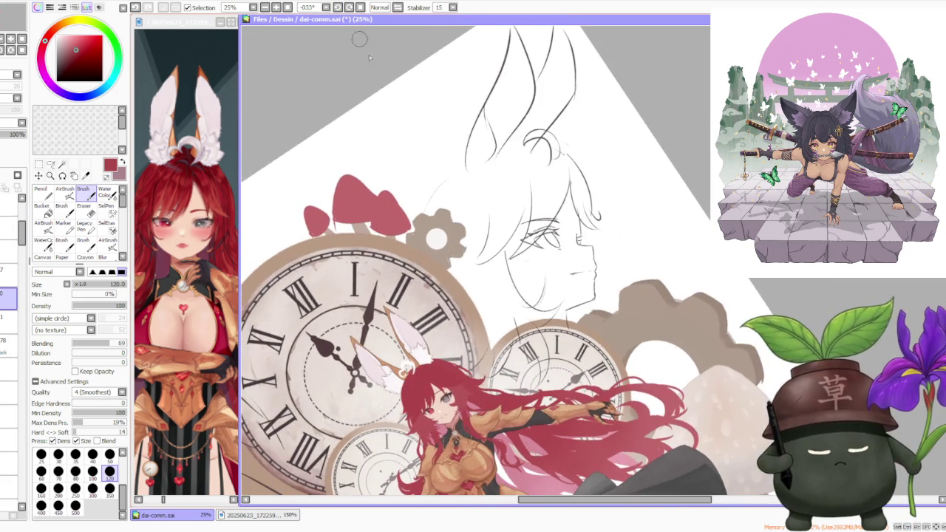
{"action": "scroll", "coordinate": [414, 358], "scroll_direction": "up", "scroll_amount": 2}
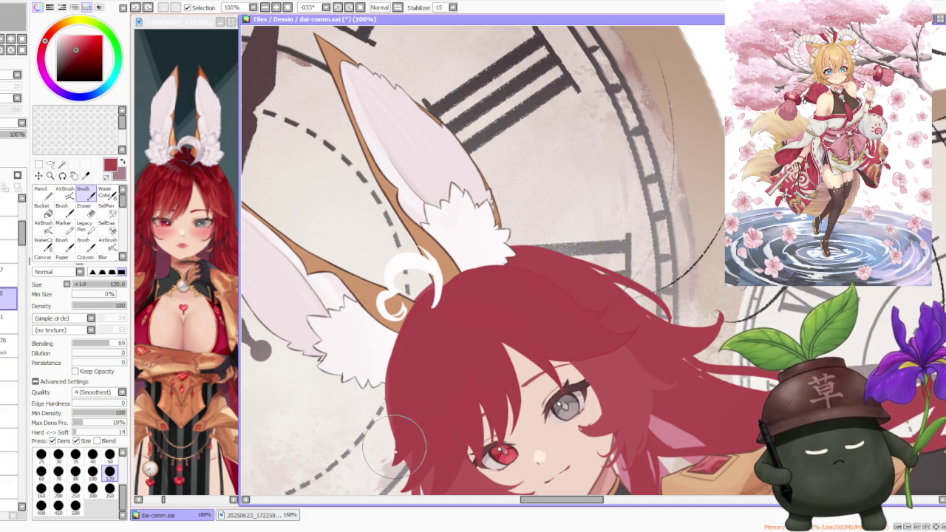
{"action": "scroll", "coordinate": [380, 359], "scroll_direction": "down", "scroll_amount": 3}
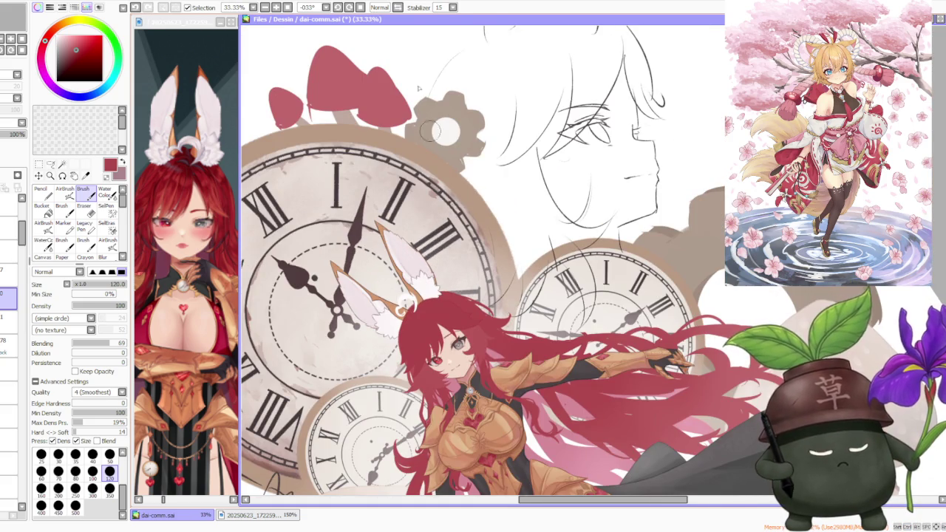
{"action": "scroll", "coordinate": [431, 132], "scroll_direction": "down", "scroll_amount": 1}
{"action": "scroll", "coordinate": [458, 140], "scroll_direction": "down", "scroll_amount": 1}
{"action": "scroll", "coordinate": [476, 148], "scroll_direction": "down", "scroll_amount": 1}
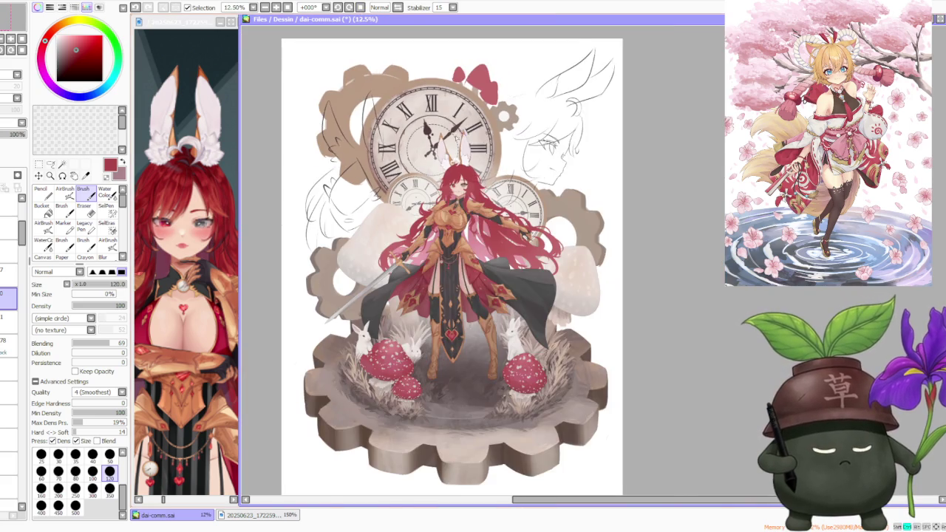
{"action": "scroll", "coordinate": [456, 138], "scroll_direction": "up", "scroll_amount": 3}
{"action": "scroll", "coordinate": [487, 215], "scroll_direction": "up", "scroll_amount": 1}
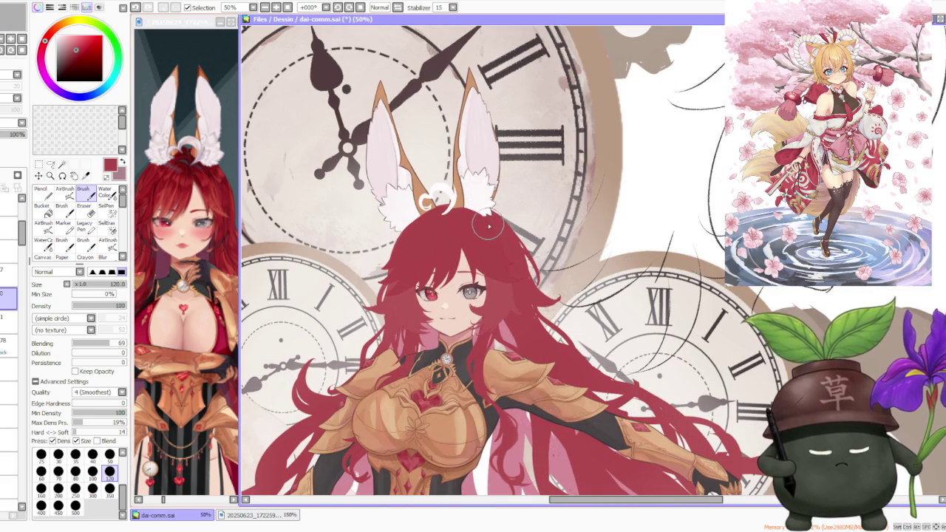
{"action": "scroll", "coordinate": [489, 227], "scroll_direction": "up", "scroll_amount": 1}
{"action": "scroll", "coordinate": [486, 222], "scroll_direction": "up", "scroll_amount": 1}
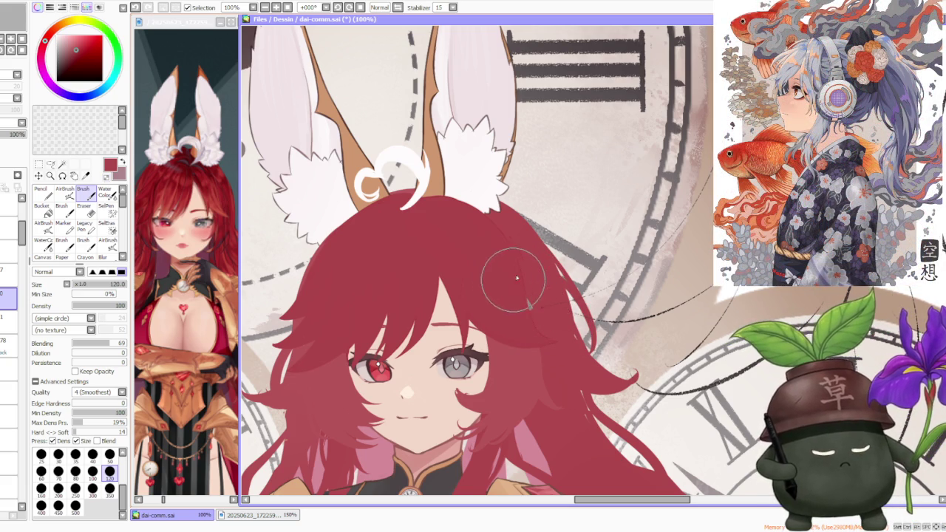
{"action": "left_click_drag", "start_coordinate": [519, 286], "coordinate": [551, 312]}
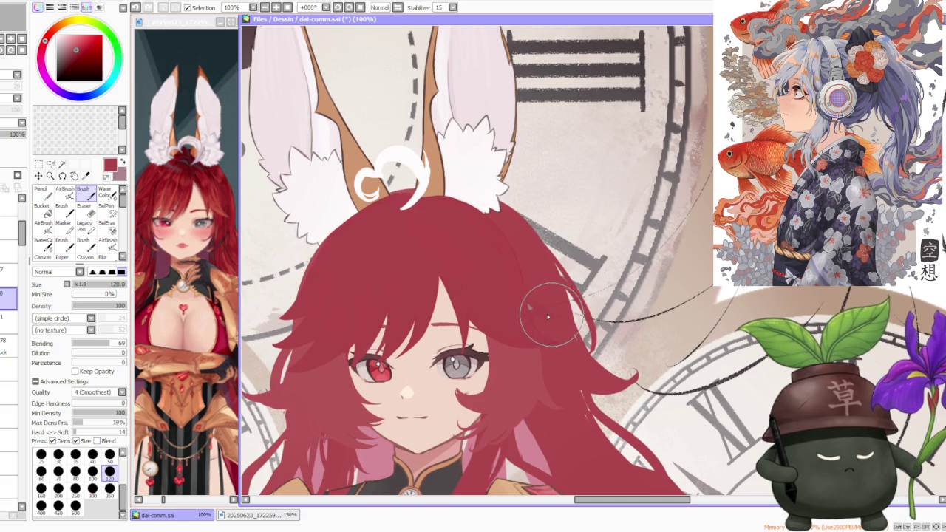
{"action": "key", "text": "ctrl+z"}
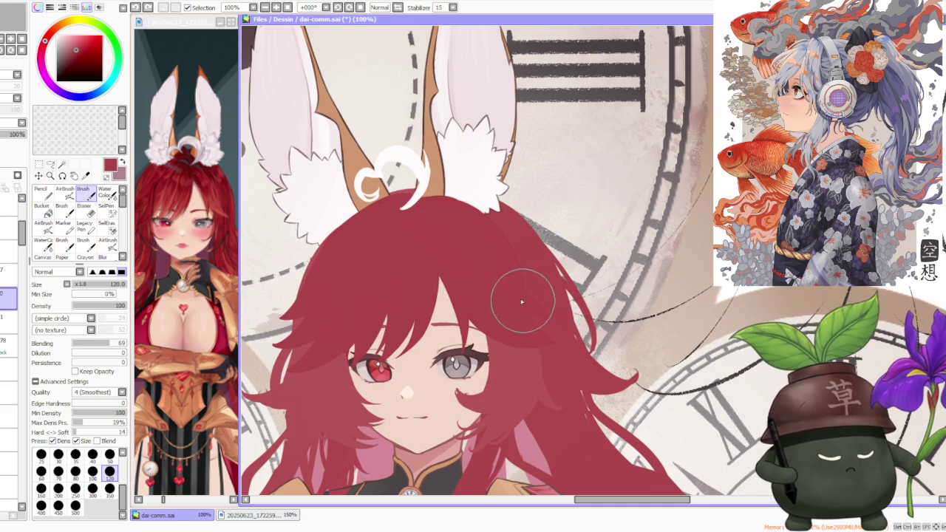
{"action": "scroll", "coordinate": [500, 258], "scroll_direction": "down", "scroll_amount": 3}
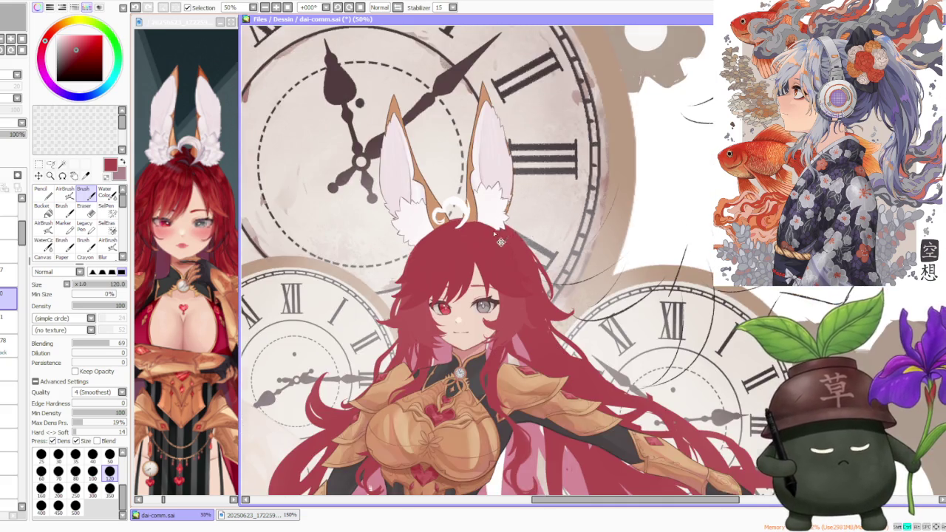
{"action": "scroll", "coordinate": [500, 242], "scroll_direction": "down", "scroll_amount": 3}
{"action": "scroll", "coordinate": [508, 247], "scroll_direction": "up", "scroll_amount": 1}
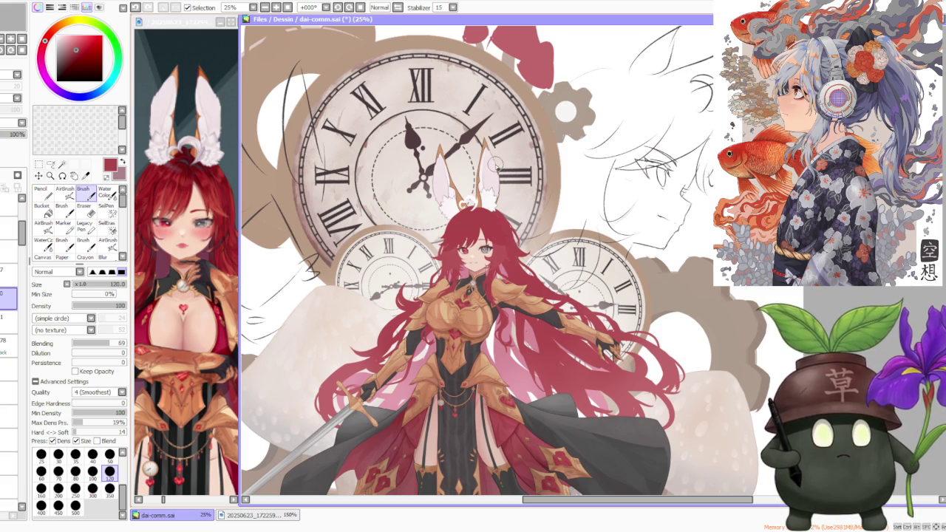
{"action": "scroll", "coordinate": [451, 198], "scroll_direction": "up", "scroll_amount": 2}
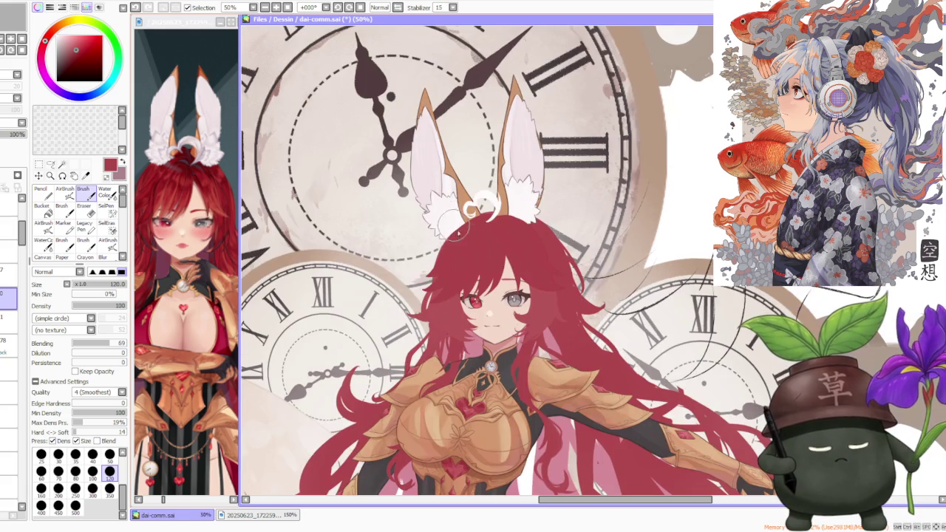
{"action": "scroll", "coordinate": [471, 257], "scroll_direction": "up", "scroll_amount": 1}
{"action": "scroll", "coordinate": [449, 249], "scroll_direction": "down", "scroll_amount": 1}
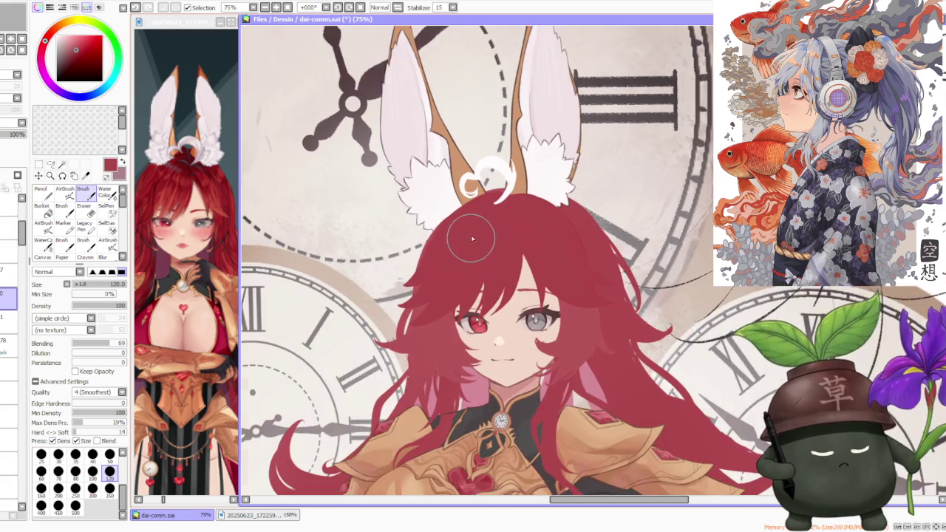
{"action": "scroll", "coordinate": [471, 227], "scroll_direction": "down", "scroll_amount": 1}
{"action": "scroll", "coordinate": [493, 244], "scroll_direction": "up", "scroll_amount": 2}
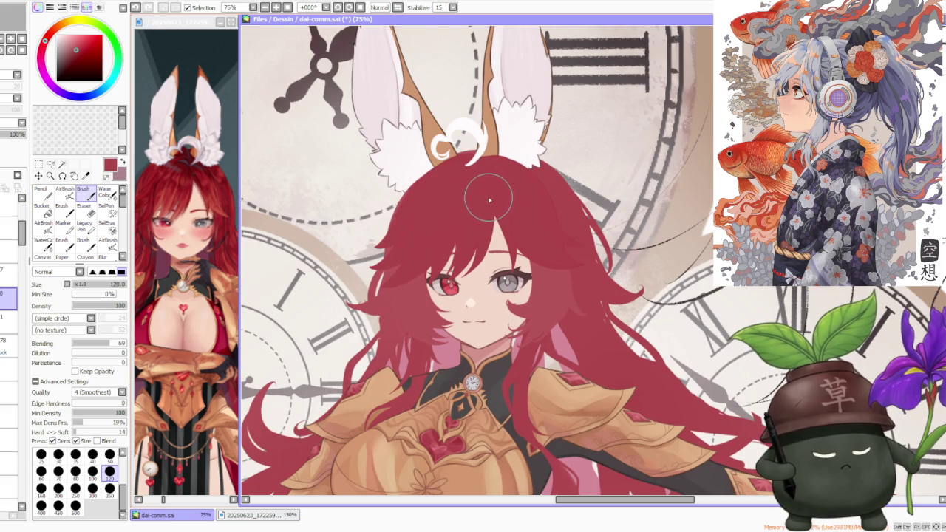
{"action": "scroll", "coordinate": [488, 201], "scroll_direction": "down", "scroll_amount": 2}
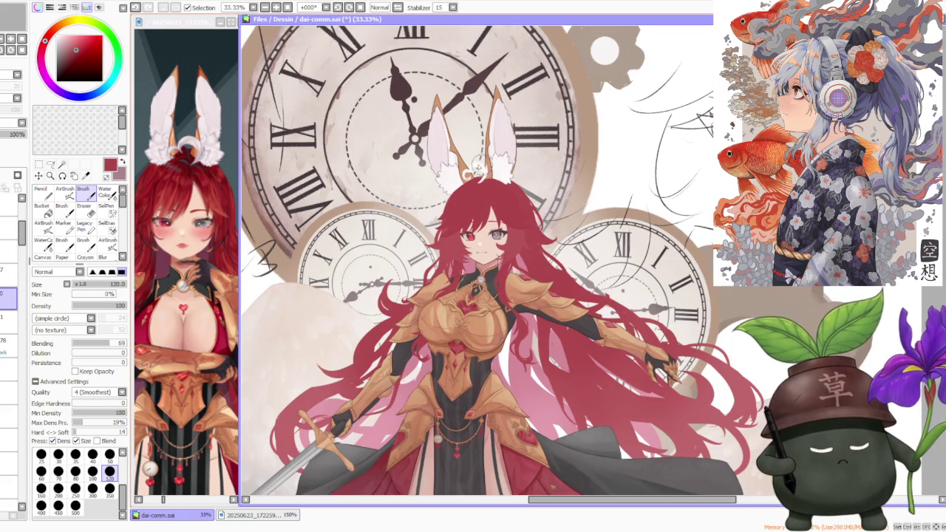
{"action": "scroll", "coordinate": [464, 165], "scroll_direction": "up", "scroll_amount": 3}
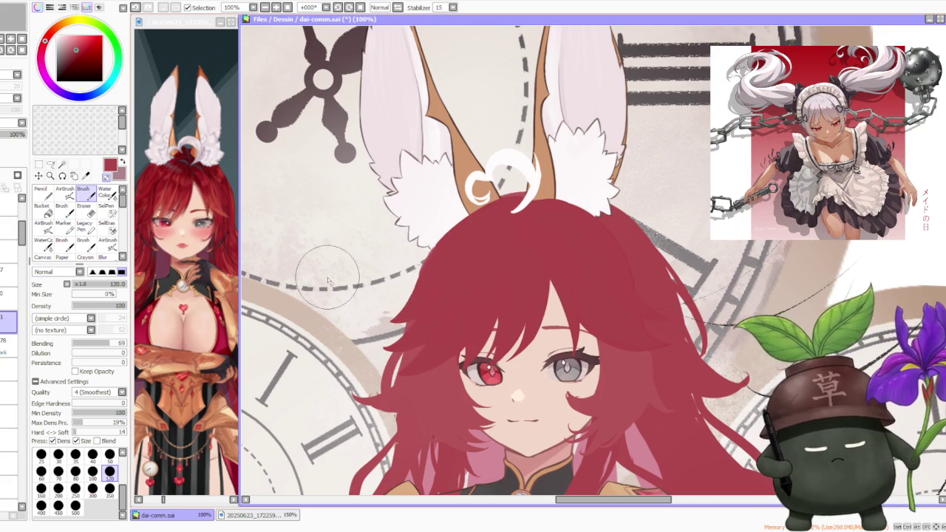
{"action": "left_click", "coordinate": [6, 342]}
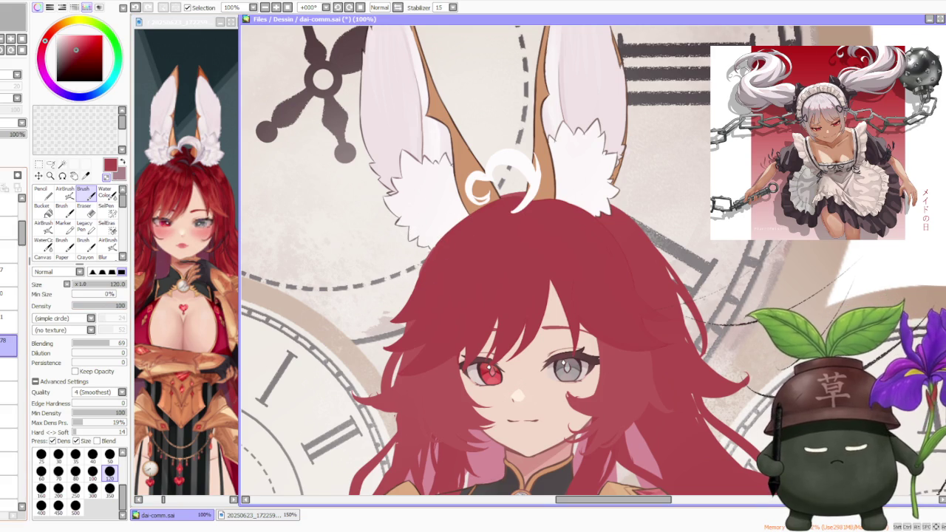
{"action": "key", "text": "minus"}
{"action": "key", "text": "minus"}
{"action": "key", "text": "minus"}
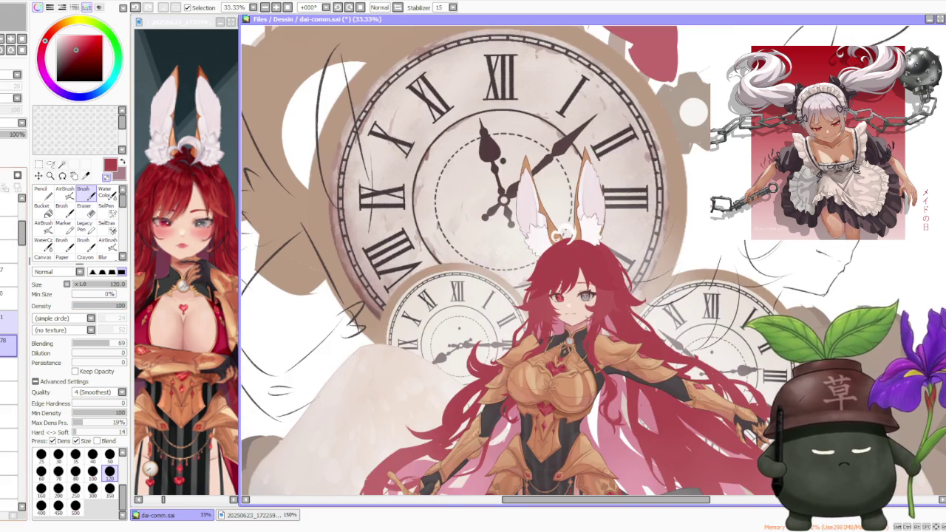
{"action": "scroll", "coordinate": [485, 200], "scroll_direction": "down", "scroll_amount": 2}
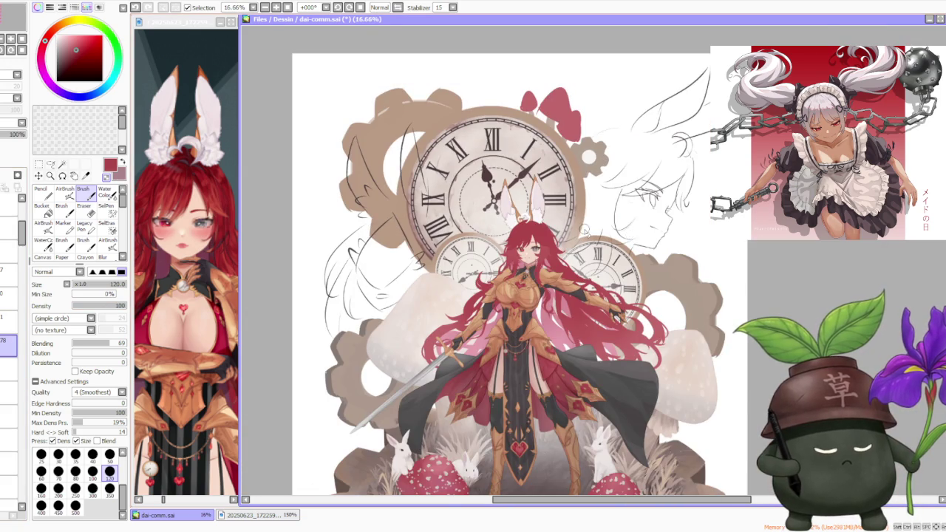
{"action": "scroll", "coordinate": [584, 228], "scroll_direction": "up", "scroll_amount": 1}
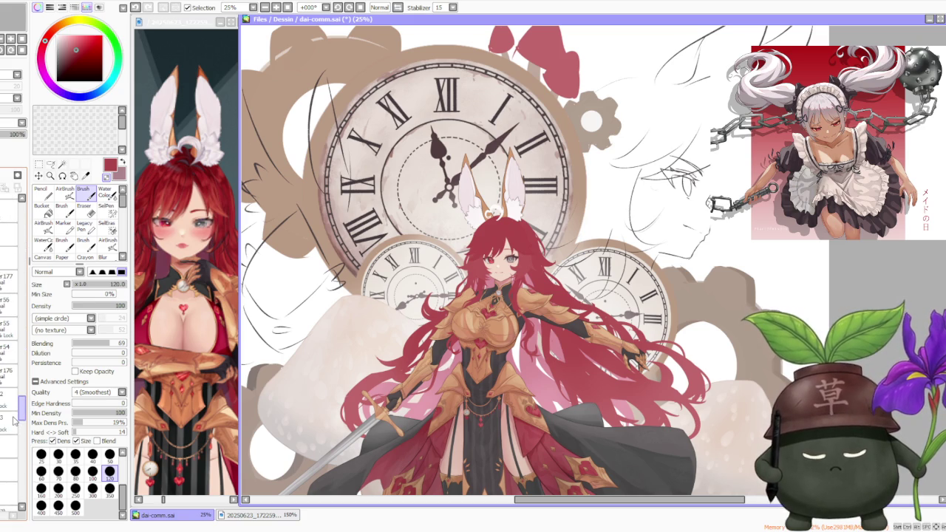
{"action": "scroll", "coordinate": [13, 439], "scroll_direction": "down", "scroll_amount": 5}
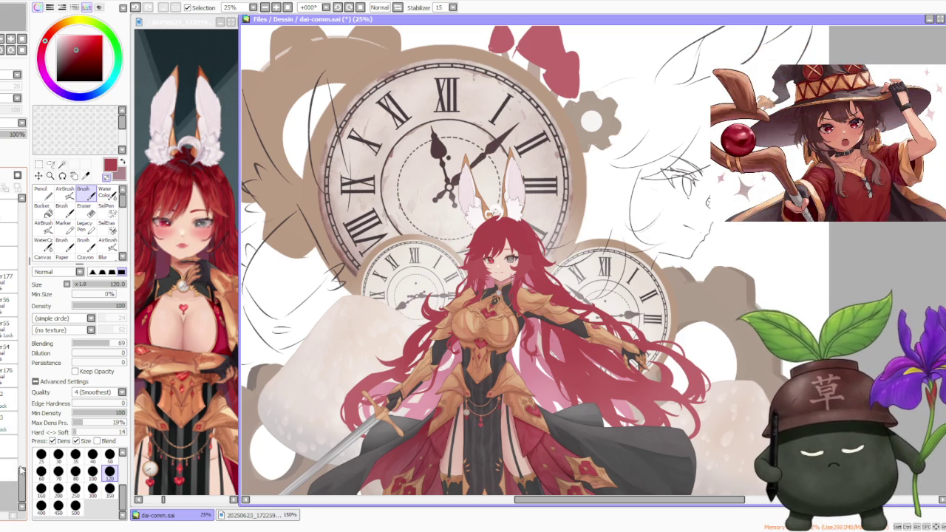
{"action": "scroll", "coordinate": [7, 399], "scroll_direction": "up", "scroll_amount": 1}
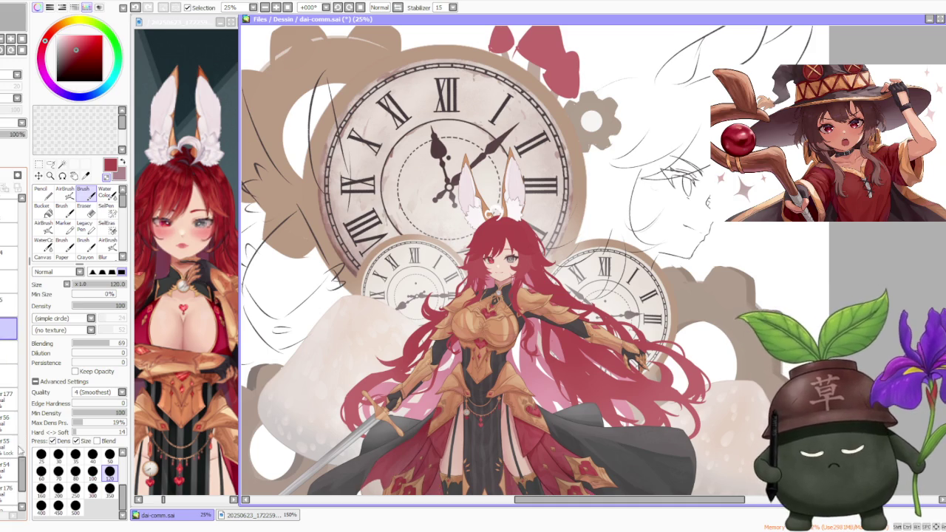
{"action": "left_click_drag", "start_coordinate": [20, 481], "coordinate": [21, 489]}
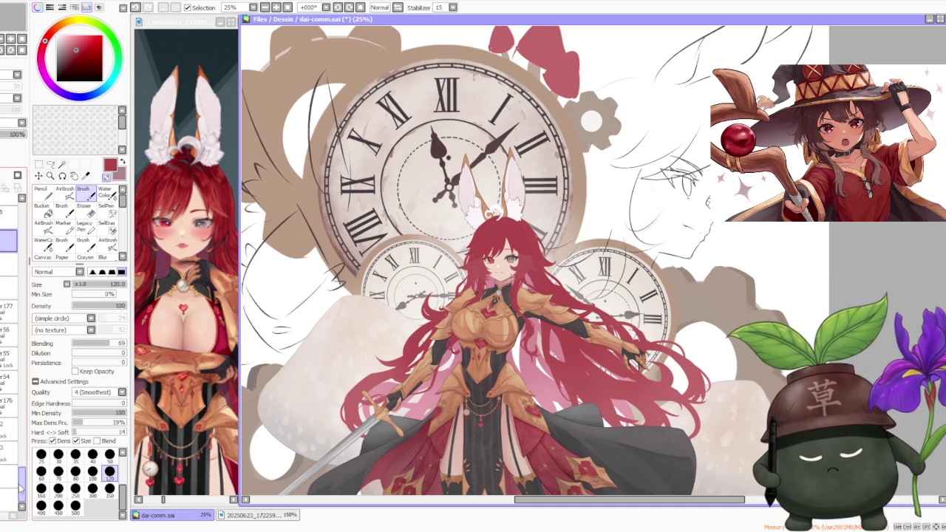
{"action": "left_click", "coordinate": [8, 428]}
{"action": "left_click", "coordinate": [6, 425]}
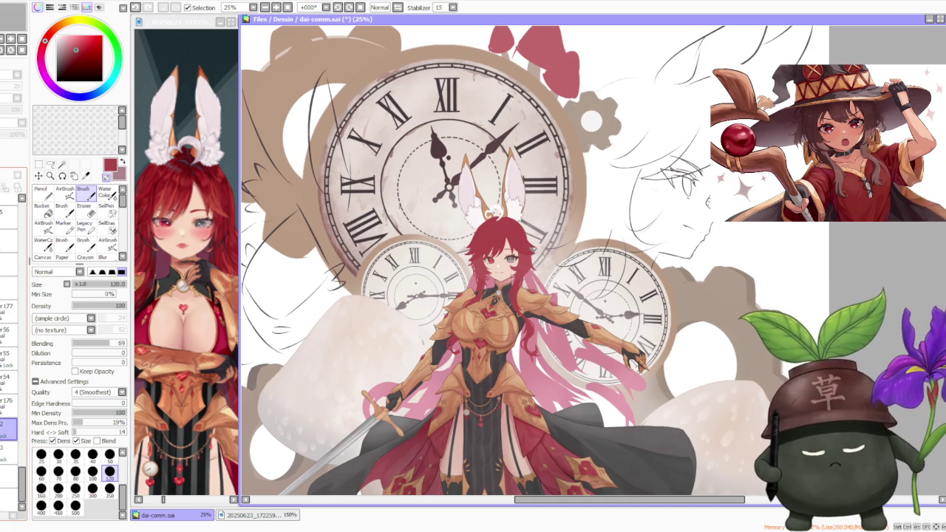
{"action": "left_click", "coordinate": [9, 382]}
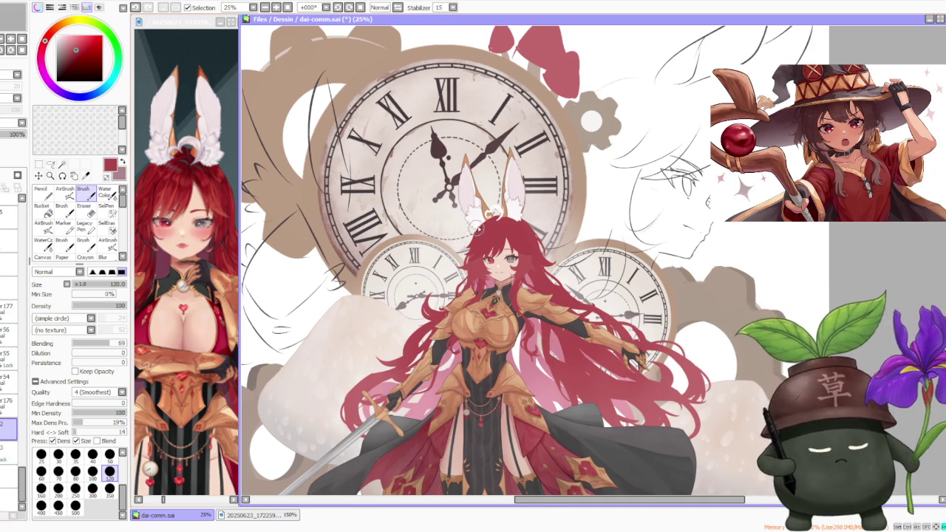
{"action": "scroll", "coordinate": [479, 225], "scroll_direction": "up", "scroll_amount": 2}
{"action": "scroll", "coordinate": [480, 229], "scroll_direction": "up", "scroll_amount": 2}
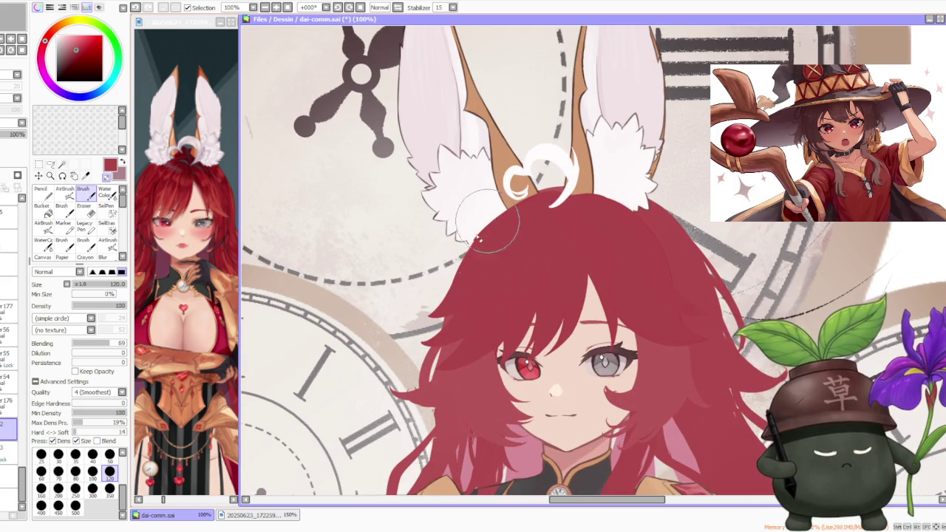
Zoom in and out to survey the swordswoman on the canvas.
{"action": "scroll", "coordinate": [482, 231], "scroll_direction": "down", "scroll_amount": 4}
{"action": "scroll", "coordinate": [505, 196], "scroll_direction": "down", "scroll_amount": 1}
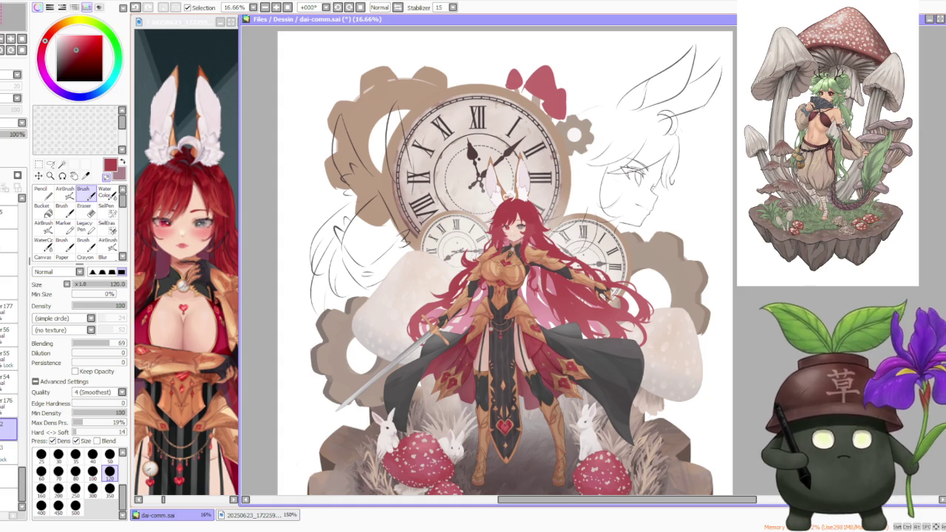
{"action": "scroll", "coordinate": [732, 311], "scroll_direction": "down", "scroll_amount": 1}
{"action": "scroll", "coordinate": [731, 252], "scroll_direction": "down", "scroll_amount": 1}
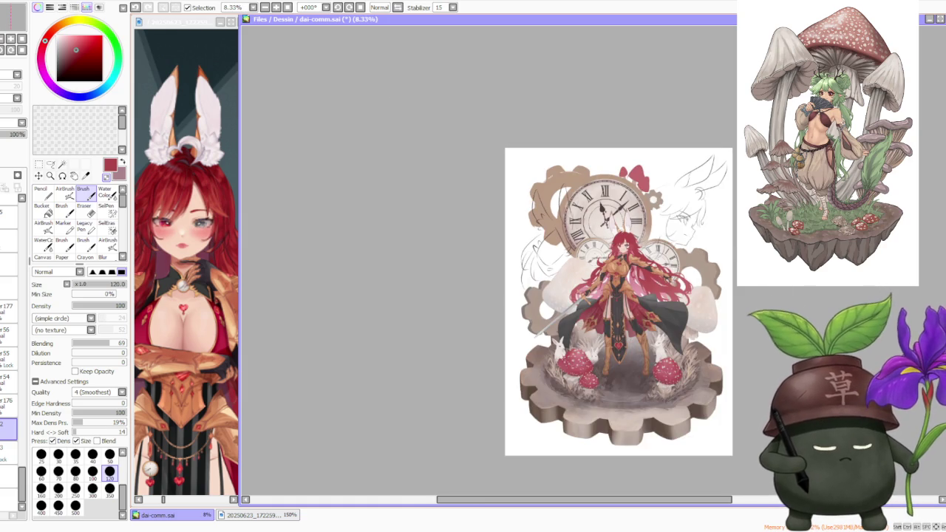
{"action": "scroll", "coordinate": [705, 237], "scroll_direction": "up", "scroll_amount": 1}
{"action": "scroll", "coordinate": [665, 236], "scroll_direction": "up", "scroll_amount": 1}
{"action": "scroll", "coordinate": [724, 324], "scroll_direction": "up", "scroll_amount": 2}
{"action": "scroll", "coordinate": [724, 323], "scroll_direction": "up", "scroll_amount": 1}
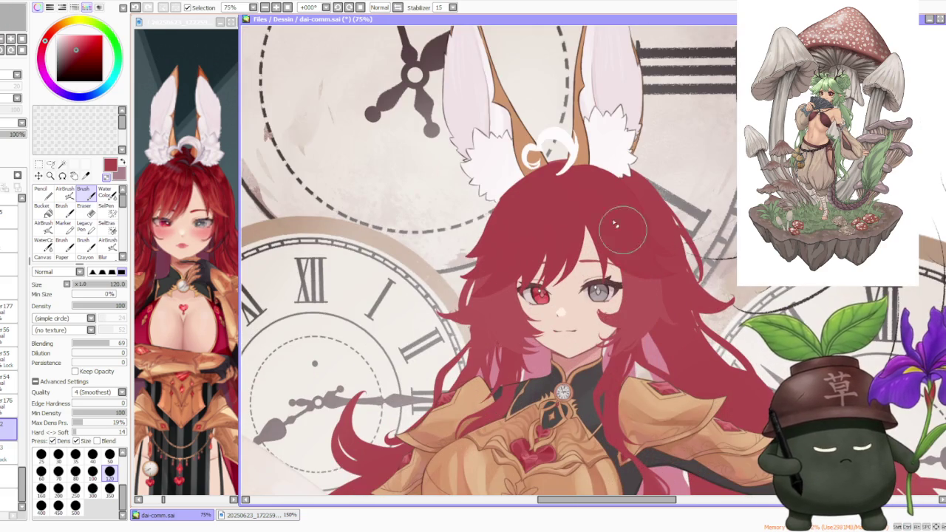
{"action": "scroll", "coordinate": [724, 324], "scroll_direction": "down", "scroll_amount": 1}
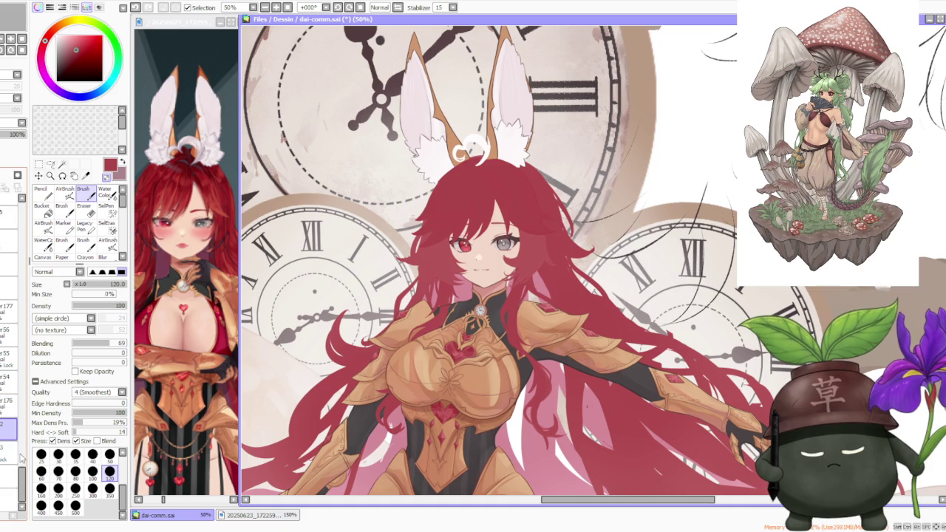
Drag the chosen character layer much higher in the Layer panel stack.
{"action": "left_click", "coordinate": [28, 495]}
{"action": "left_click_drag", "start_coordinate": [23, 464], "coordinate": [26, 251]}
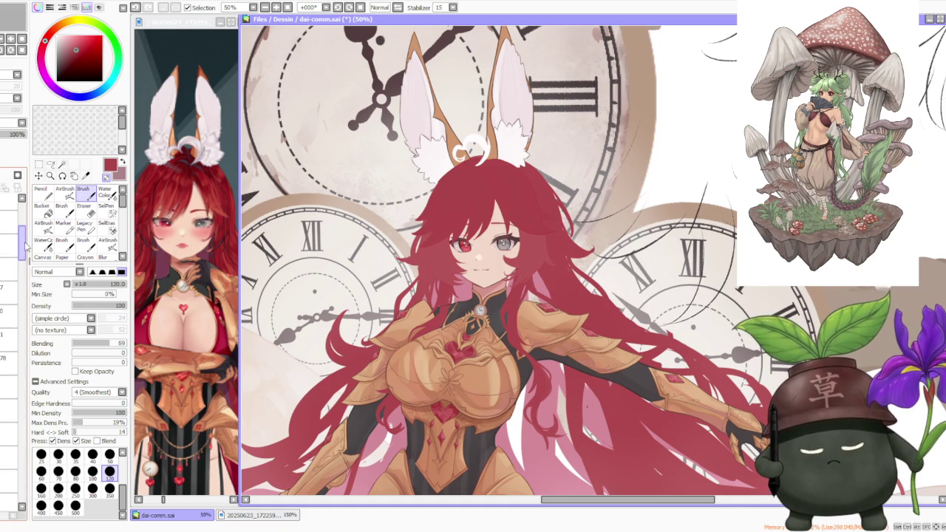
{"action": "scroll", "coordinate": [410, 235], "scroll_direction": "up", "scroll_amount": 2}
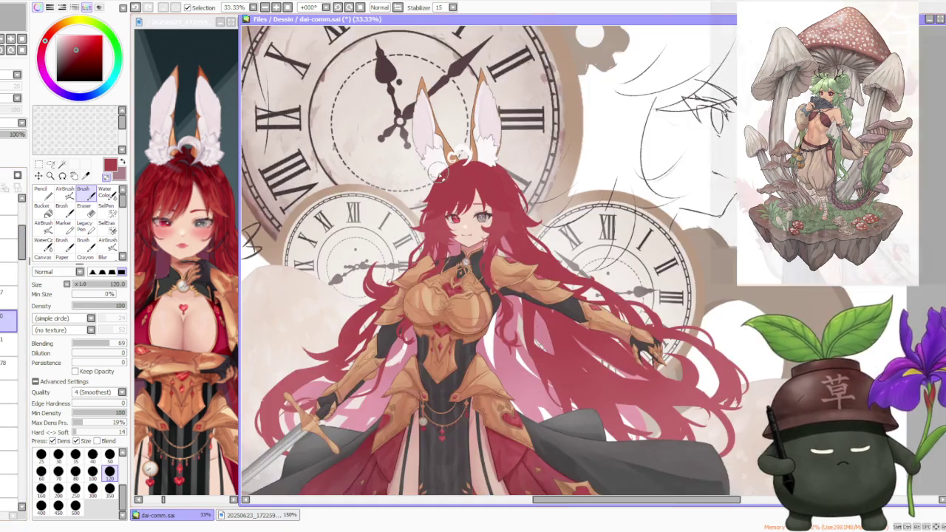
{"action": "scroll", "coordinate": [410, 235], "scroll_direction": "up", "scroll_amount": 2}
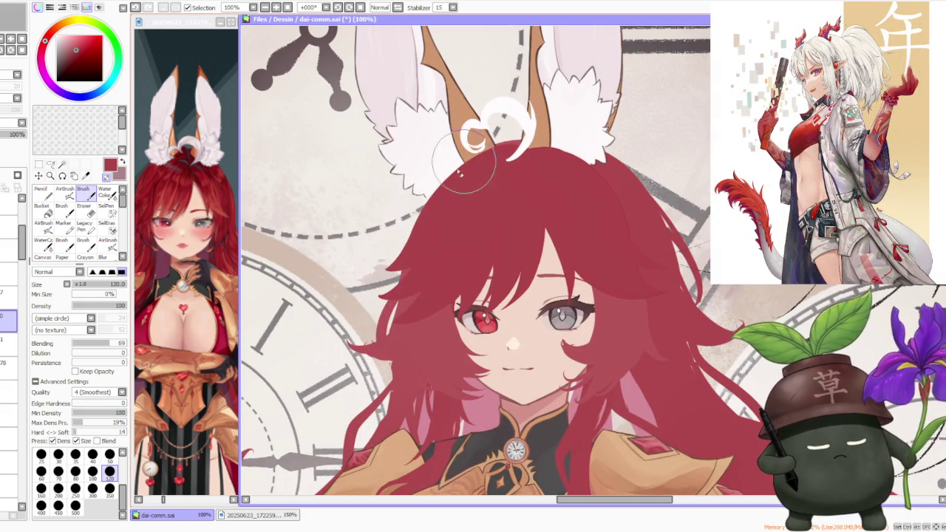
{"action": "scroll", "coordinate": [589, 98], "scroll_direction": "down", "scroll_amount": 2}
{"action": "scroll", "coordinate": [589, 99], "scroll_direction": "down", "scroll_amount": 1}
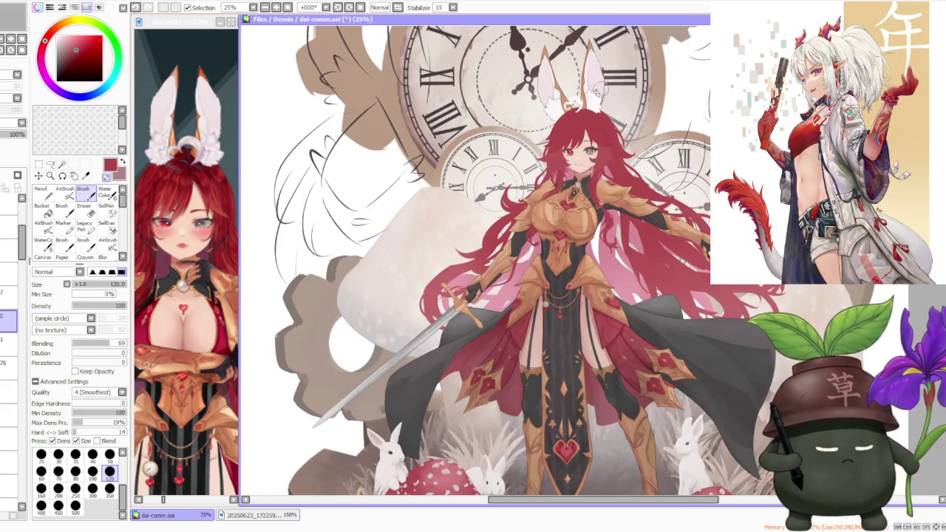
{"action": "scroll", "coordinate": [496, 215], "scroll_direction": "up", "scroll_amount": 3}
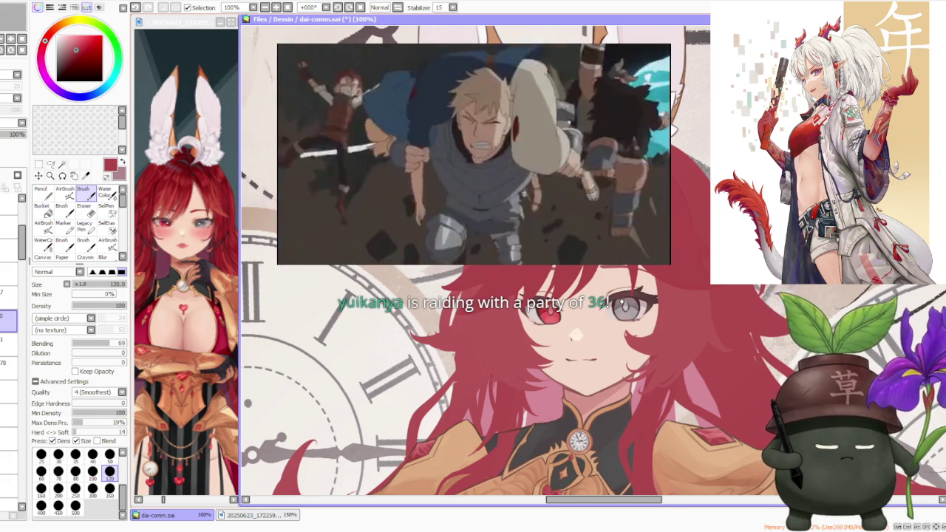
{"action": "scroll", "coordinate": [473, 295], "scroll_direction": "down", "scroll_amount": 2}
{"action": "scroll", "coordinate": [473, 295], "scroll_direction": "down", "scroll_amount": 1}
{"action": "scroll", "coordinate": [473, 296], "scroll_direction": "down", "scroll_amount": 2}
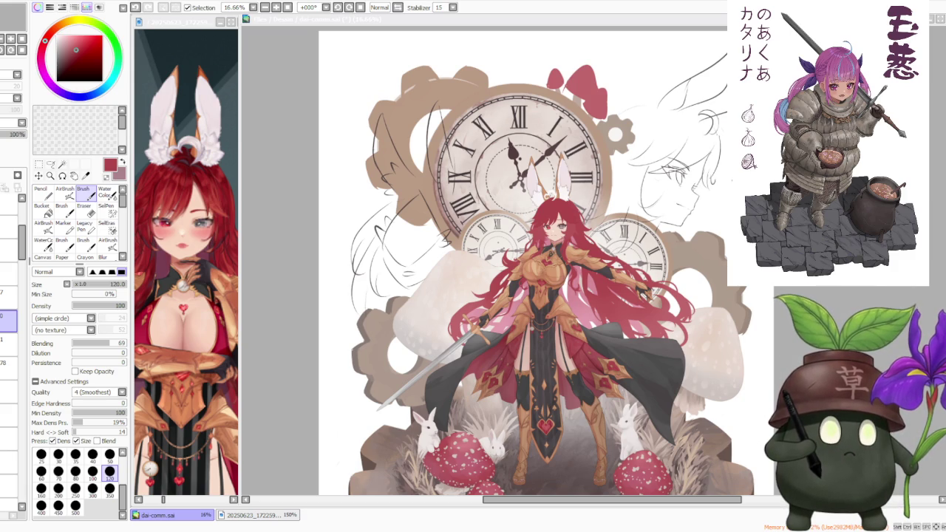
{"action": "scroll", "coordinate": [540, 266], "scroll_direction": "down", "scroll_amount": 2}
{"action": "scroll", "coordinate": [539, 266], "scroll_direction": "up", "scroll_amount": 3}
{"action": "scroll", "coordinate": [510, 266], "scroll_direction": "up", "scroll_amount": 1}
{"action": "scroll", "coordinate": [510, 266], "scroll_direction": "down", "scroll_amount": 1}
{"action": "scroll", "coordinate": [510, 266], "scroll_direction": "down", "scroll_amount": 1}
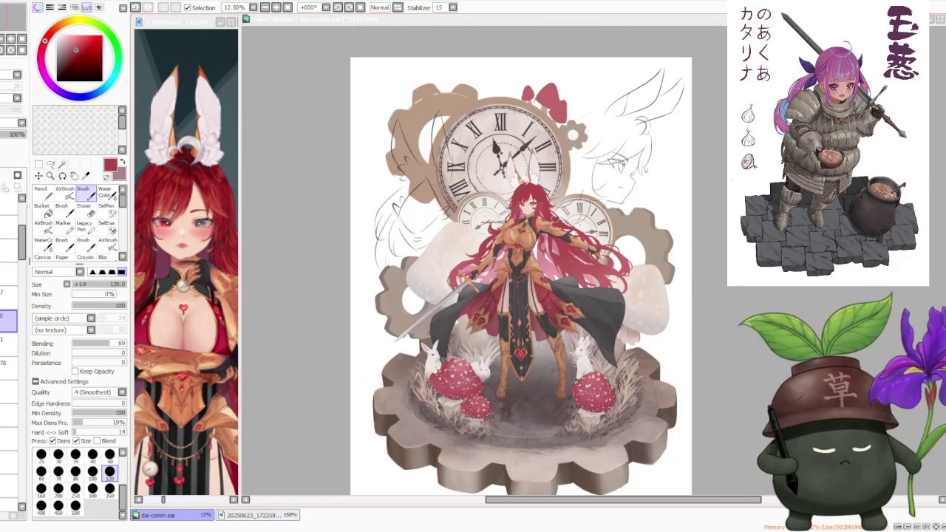
{"action": "scroll", "coordinate": [510, 266], "scroll_direction": "up", "scroll_amount": 1}
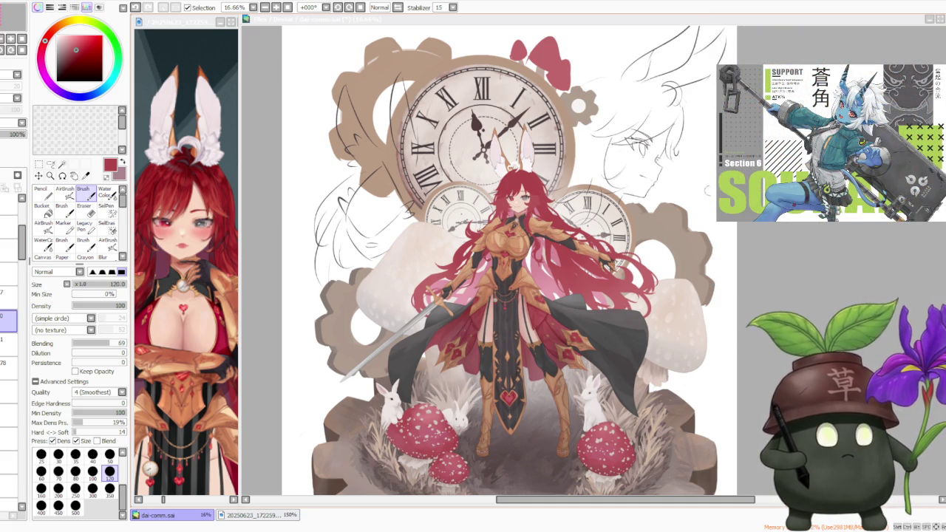
{"action": "scroll", "coordinate": [669, 184], "scroll_direction": "down", "scroll_amount": 1}
{"action": "scroll", "coordinate": [612, 146], "scroll_direction": "up", "scroll_amount": 1}
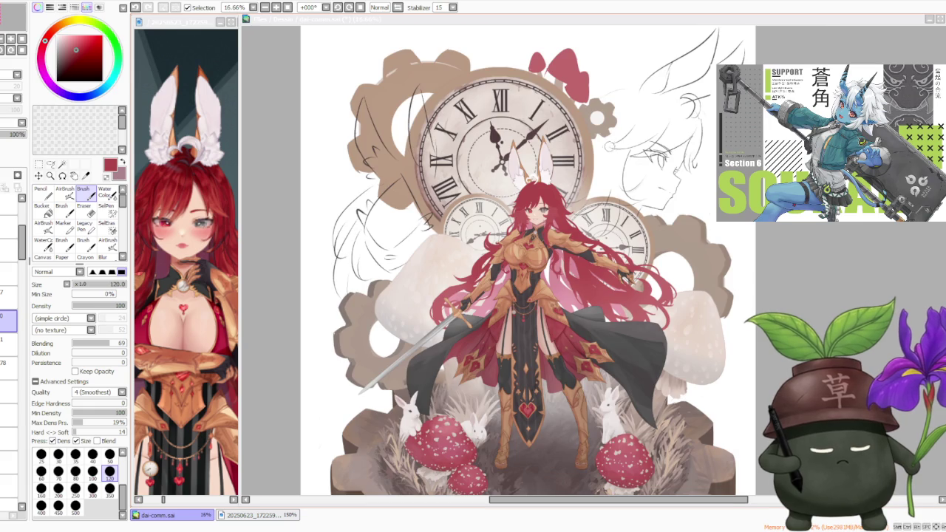
{"action": "scroll", "coordinate": [607, 144], "scroll_direction": "up", "scroll_amount": 1}
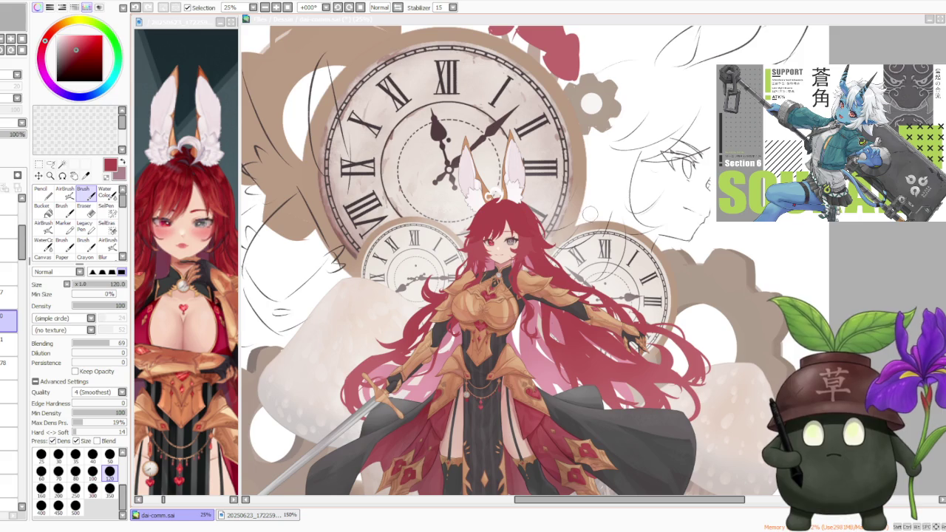
{"action": "scroll", "coordinate": [517, 203], "scroll_direction": "up", "scroll_amount": 2}
{"action": "scroll", "coordinate": [503, 201], "scroll_direction": "up", "scroll_amount": 2}
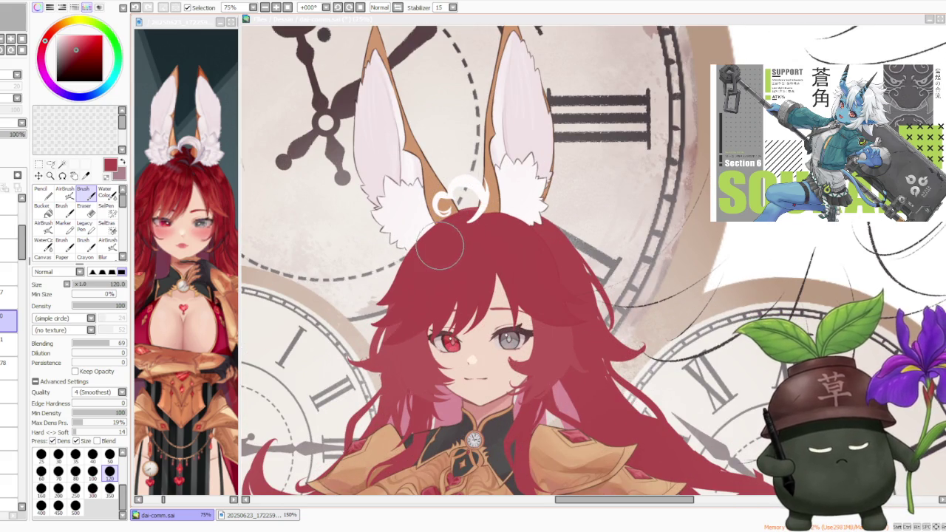
{"action": "left_click", "coordinate": [374, 243]}
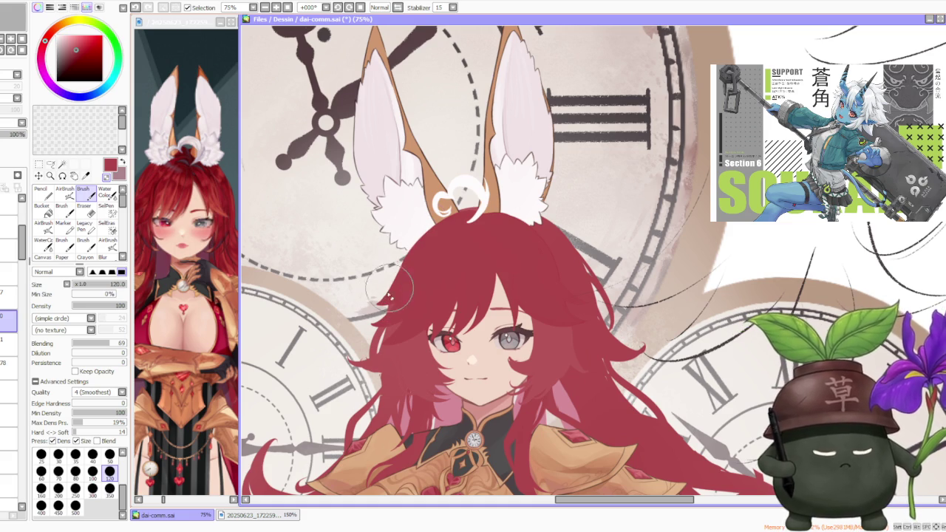
{"action": "key", "text": "ctrl+z"}
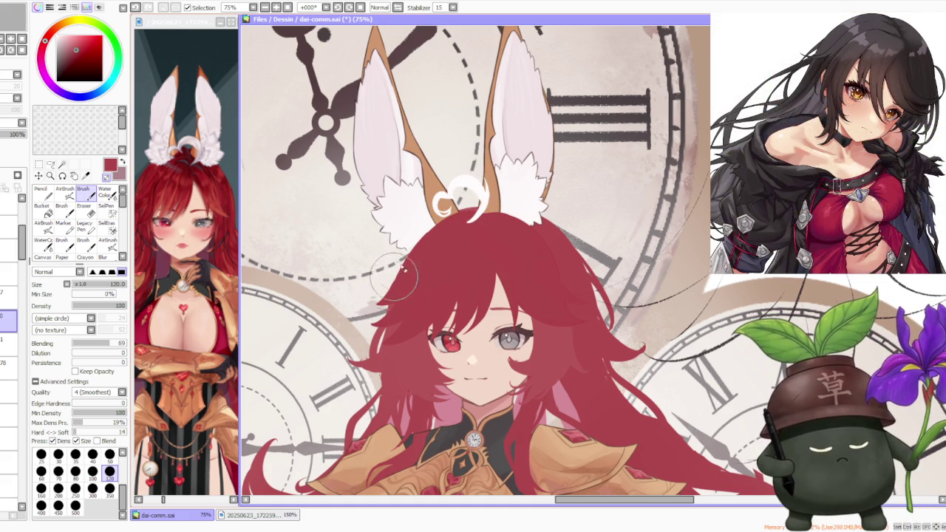
Step back and forth through the undo history to compare recent edits.
{"action": "key", "text": "ctrl+z"}
{"action": "key", "text": "ctrl+y"}
{"action": "key", "text": "ctrl+z"}
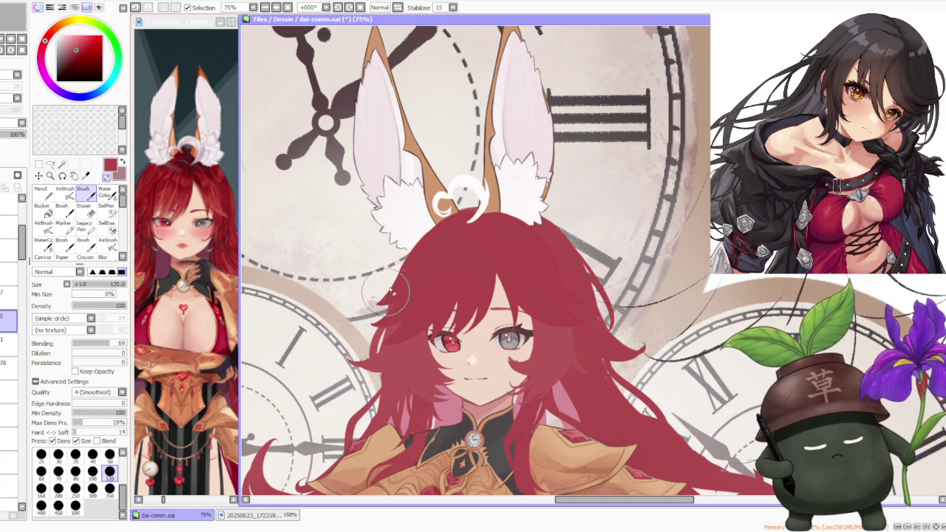
{"action": "key", "text": "ctrl+z"}
{"action": "key", "text": "ctrl+y"}
Zoom around the hair on top of the head and switch to the Lasso tool.
{"action": "scroll", "coordinate": [462, 207], "scroll_direction": "down", "scroll_amount": 3}
{"action": "scroll", "coordinate": [462, 207], "scroll_direction": "down", "scroll_amount": 2}
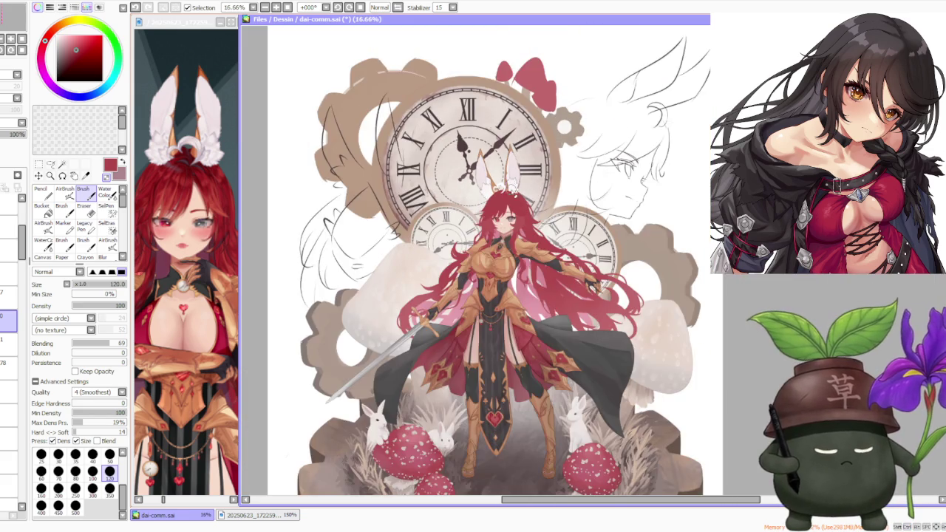
{"action": "scroll", "coordinate": [510, 179], "scroll_direction": "up", "scroll_amount": 3}
{"action": "scroll", "coordinate": [517, 182], "scroll_direction": "up", "scroll_amount": 2}
{"action": "scroll", "coordinate": [522, 185], "scroll_direction": "down", "scroll_amount": 3}
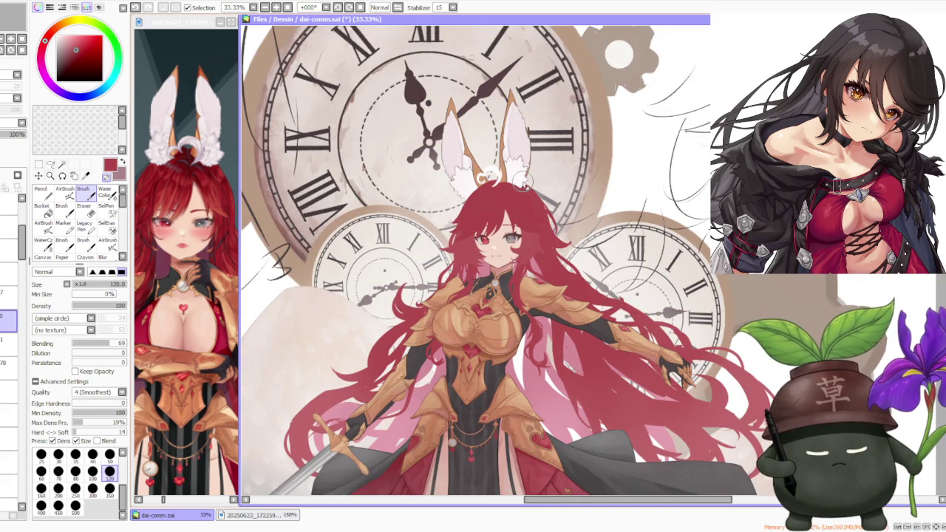
{"action": "scroll", "coordinate": [520, 180], "scroll_direction": "up", "scroll_amount": 1}
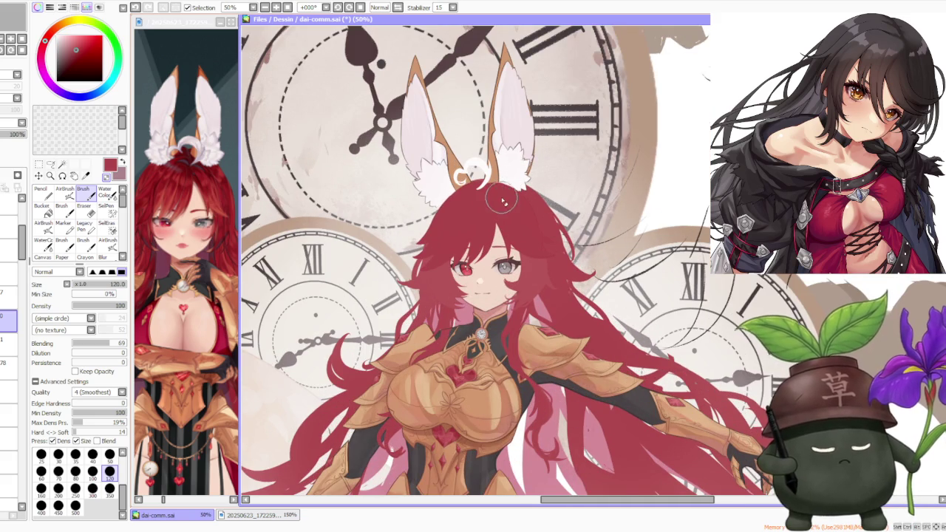
{"action": "scroll", "coordinate": [490, 182], "scroll_direction": "down", "scroll_amount": 1}
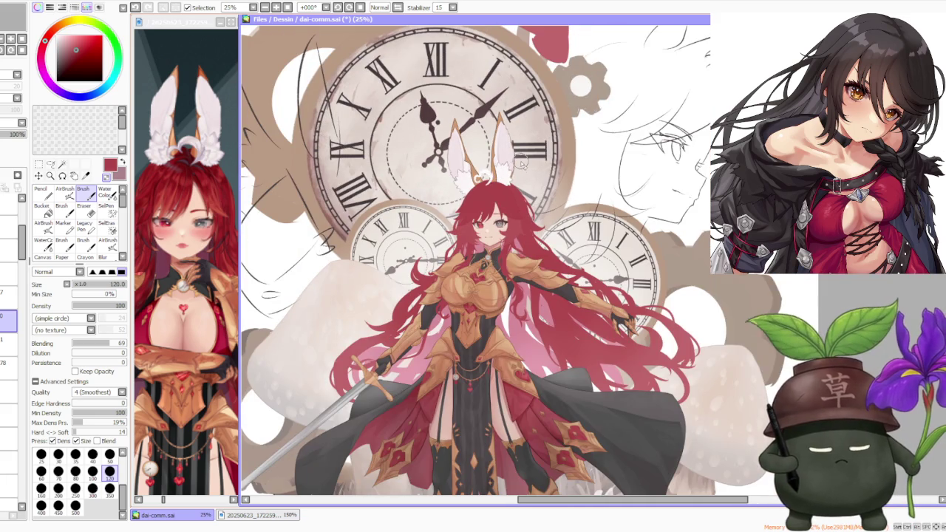
{"action": "scroll", "coordinate": [519, 165], "scroll_direction": "down", "scroll_amount": 1}
{"action": "scroll", "coordinate": [519, 178], "scroll_direction": "up", "scroll_amount": 2}
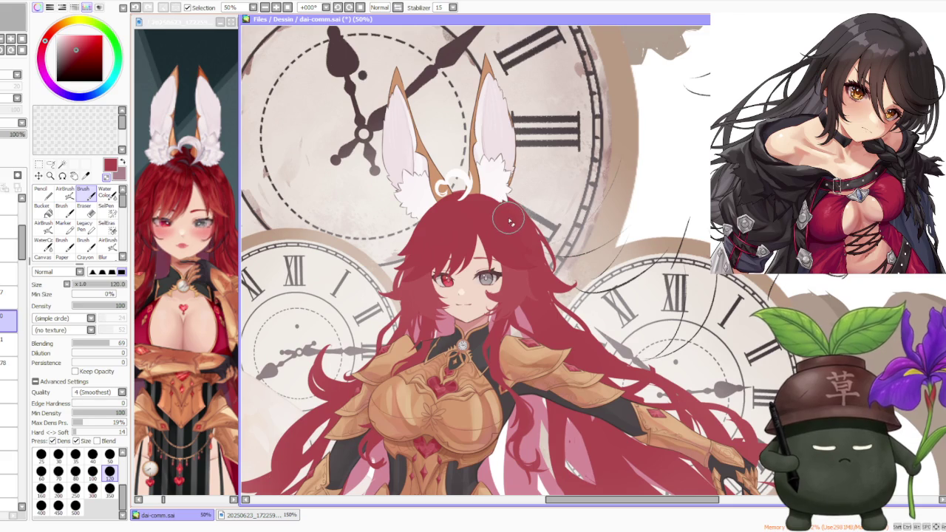
{"action": "scroll", "coordinate": [527, 210], "scroll_direction": "up", "scroll_amount": 1}
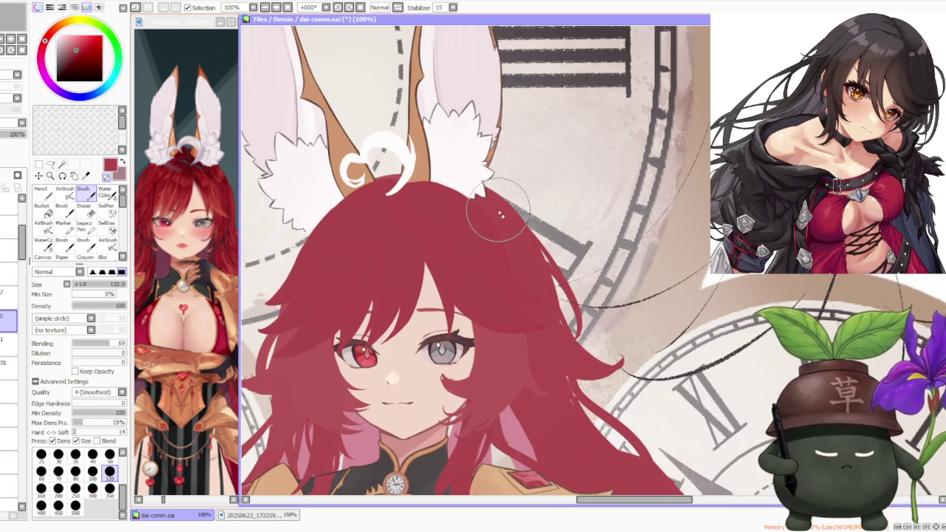
{"action": "scroll", "coordinate": [494, 216], "scroll_direction": "down", "scroll_amount": 1}
{"action": "scroll", "coordinate": [493, 216], "scroll_direction": "up", "scroll_amount": 1}
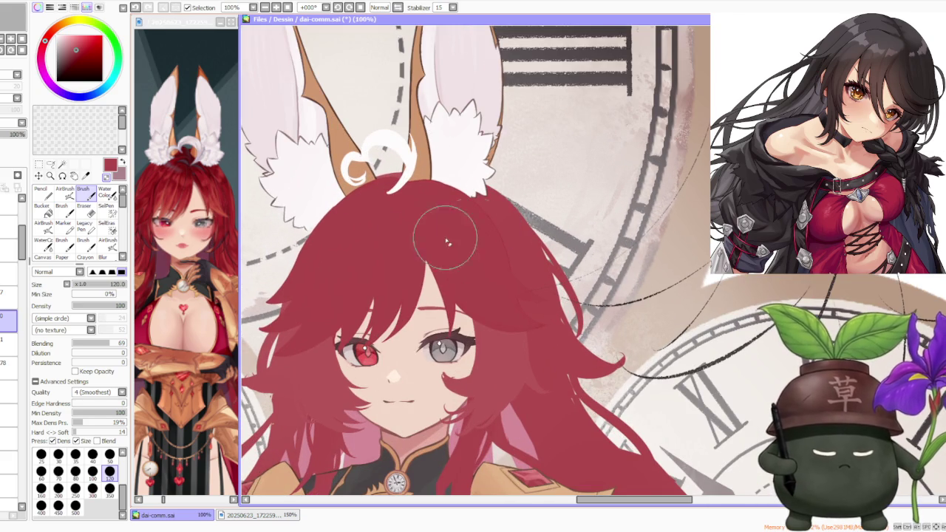
{"action": "left_click", "coordinate": [51, 164]}
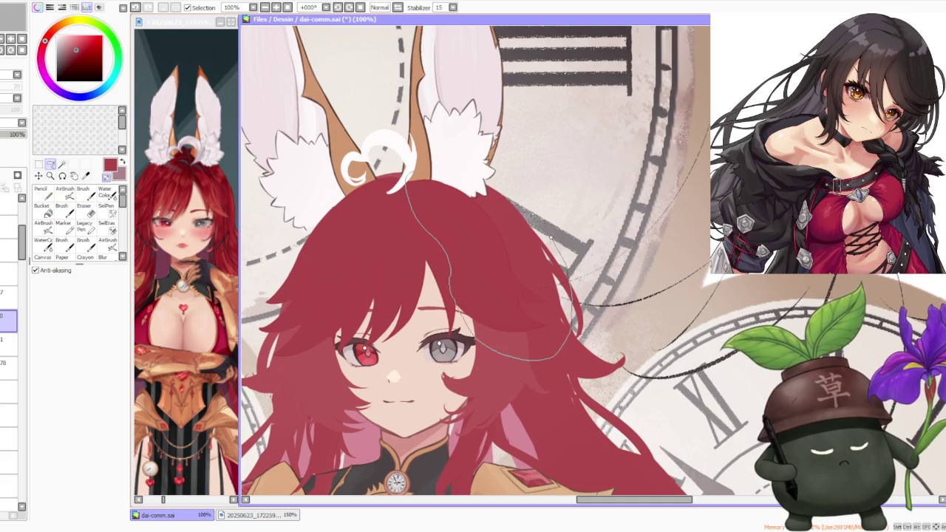
Free-deform the selected crown hair, pulling its right-side handles slightly inward, and apply.
{"action": "key", "text": "ctrl+t"}
{"action": "left_click", "coordinate": [65, 321]}
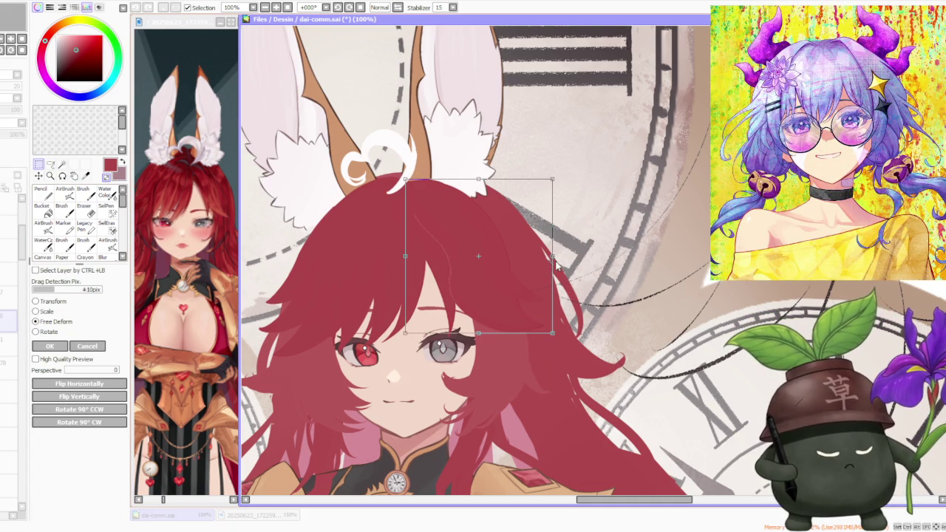
{"action": "left_click_drag", "start_coordinate": [546, 267], "coordinate": [538, 264]}
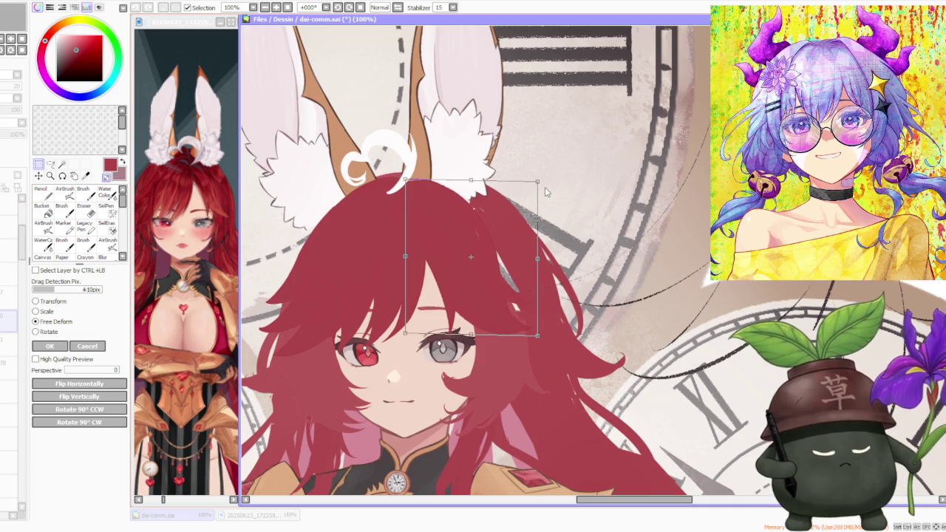
{"action": "left_click_drag", "start_coordinate": [545, 184], "coordinate": [538, 181]}
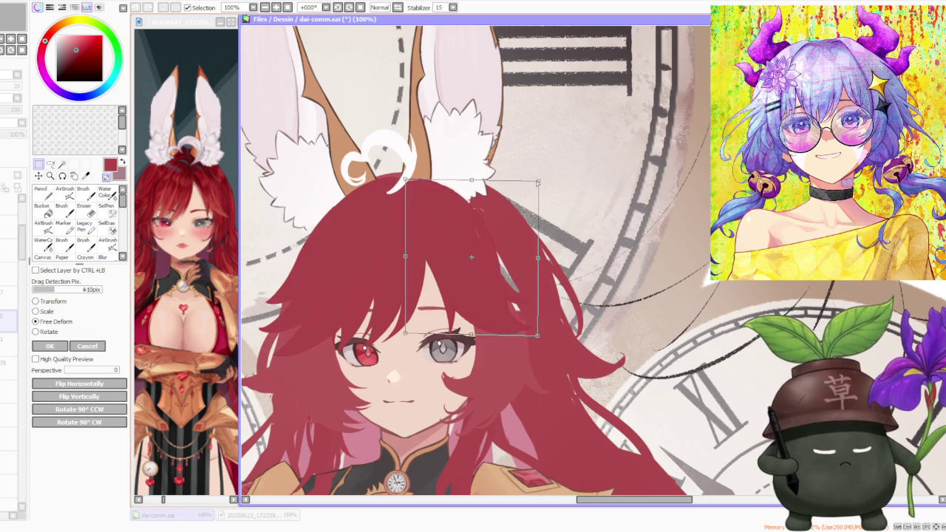
{"action": "scroll", "coordinate": [543, 201], "scroll_direction": "down", "scroll_amount": 3}
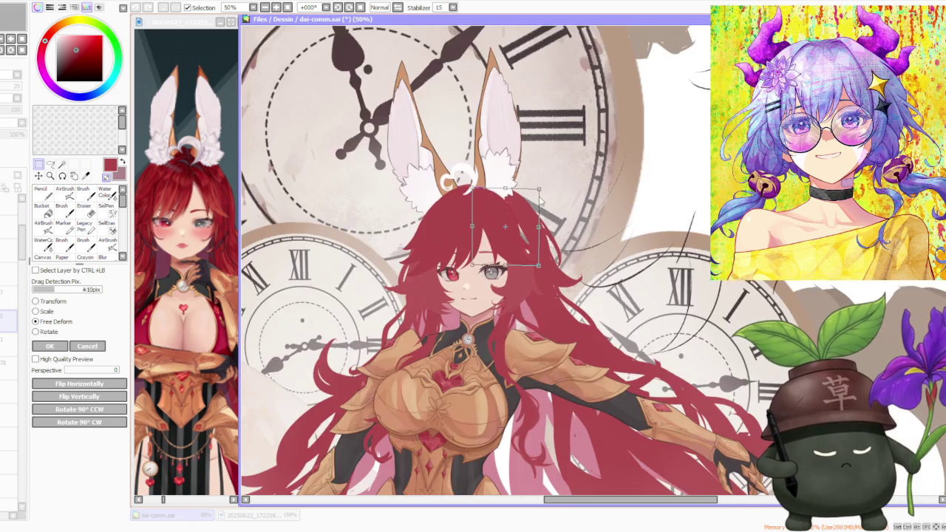
{"action": "scroll", "coordinate": [545, 203], "scroll_direction": "down", "scroll_amount": 1}
{"action": "scroll", "coordinate": [558, 211], "scroll_direction": "up", "scroll_amount": 3}
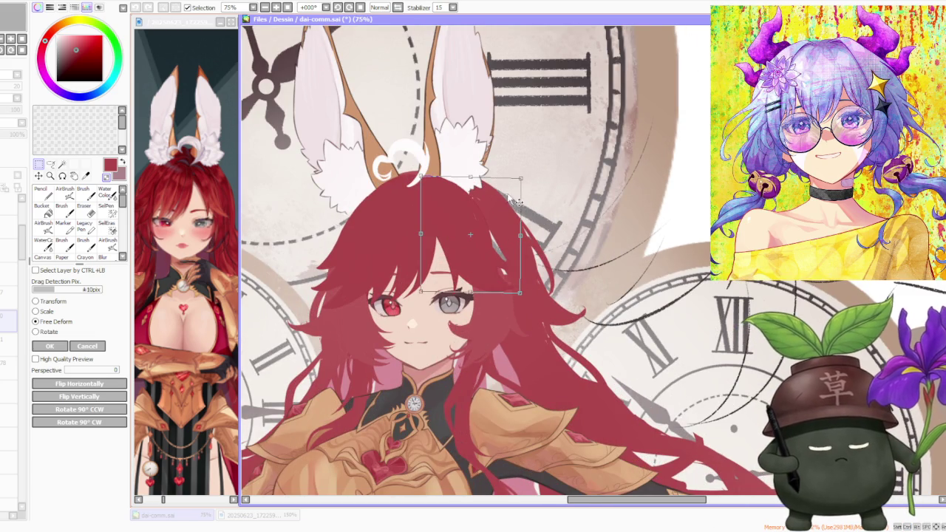
{"action": "left_click", "coordinate": [36, 345]}
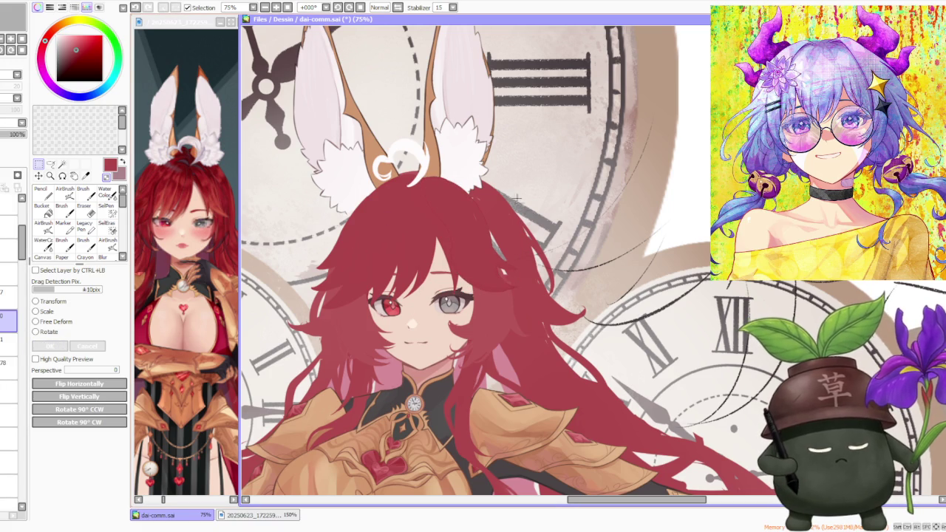
{"action": "key", "text": "b"}
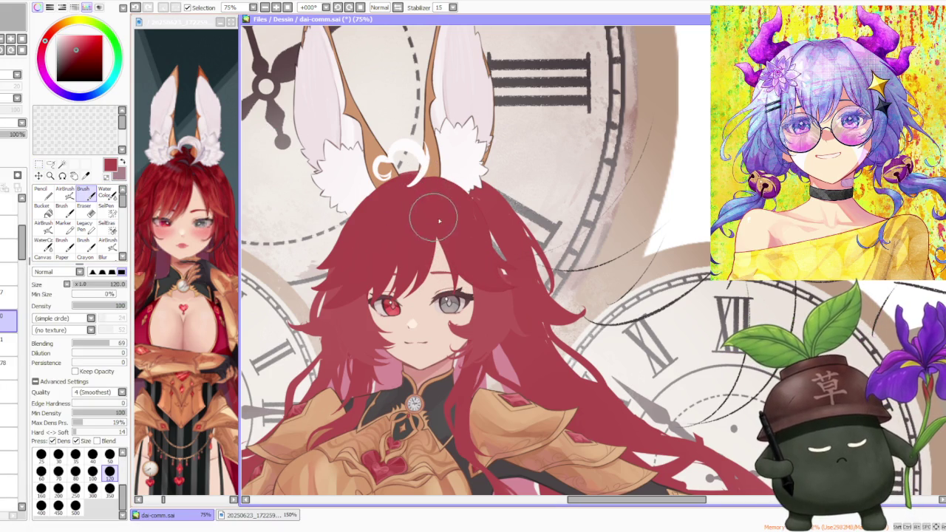
Move to the layer one row lower and undo the trial brush stroke.
{"action": "left_click", "coordinate": [9, 340]}
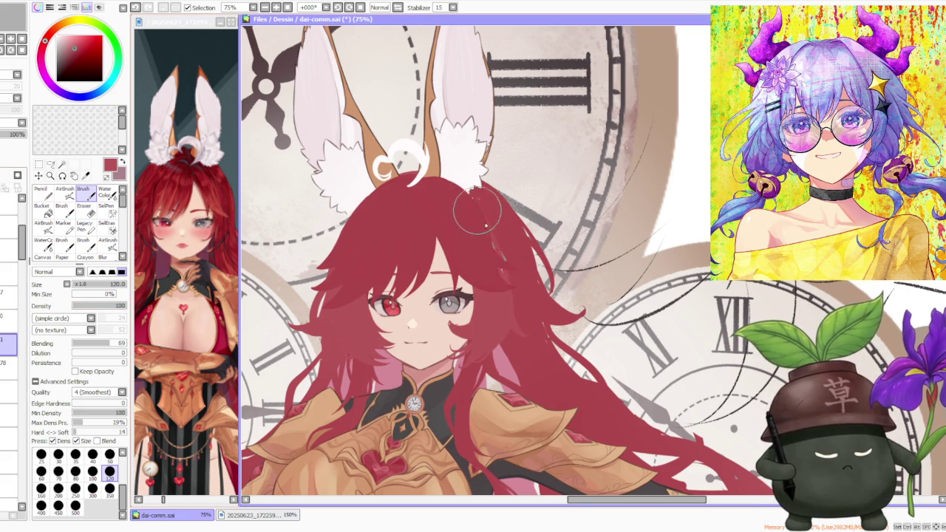
{"action": "key", "text": "ctrl+z"}
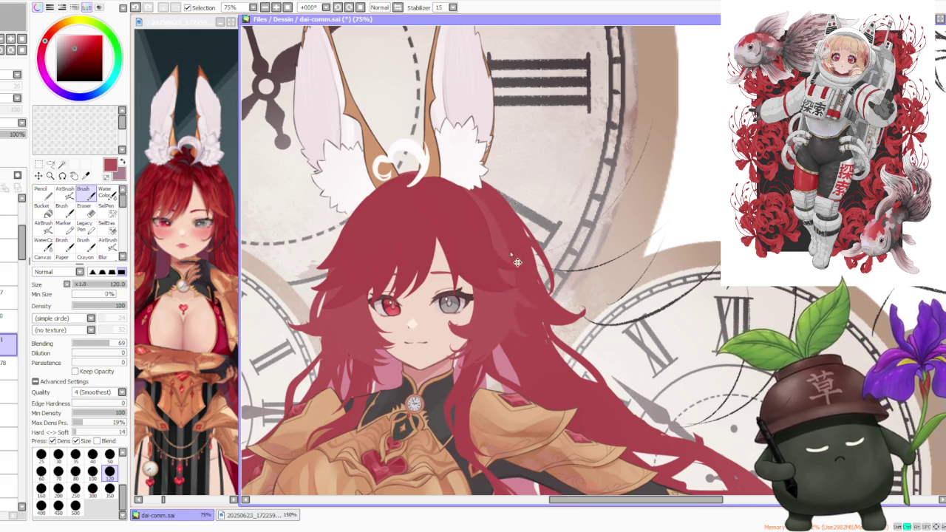
{"action": "scroll", "coordinate": [512, 277], "scroll_direction": "down", "scroll_amount": 3}
{"action": "scroll", "coordinate": [503, 244], "scroll_direction": "up", "scroll_amount": 1}
{"action": "scroll", "coordinate": [497, 225], "scroll_direction": "up", "scroll_amount": 3}
{"action": "scroll", "coordinate": [498, 226], "scroll_direction": "down", "scroll_amount": 4}
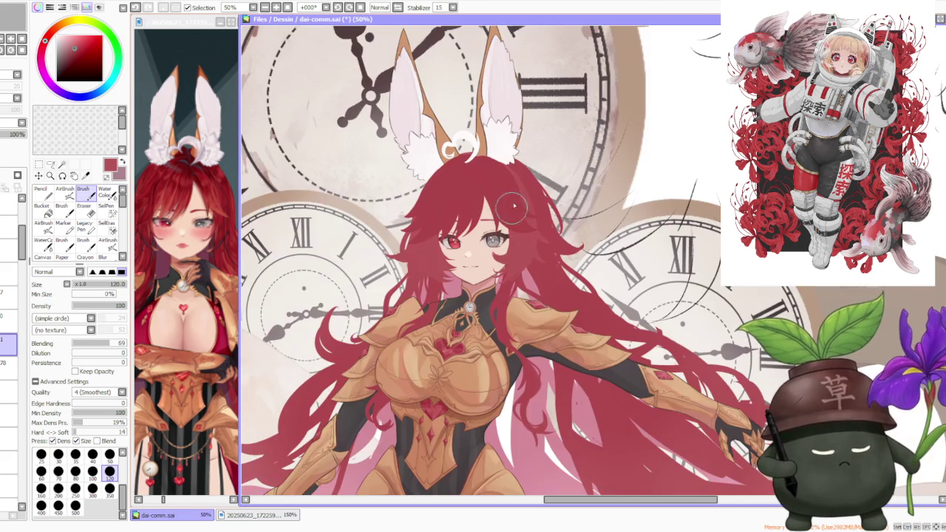
{"action": "scroll", "coordinate": [518, 199], "scroll_direction": "up", "scroll_amount": 2}
{"action": "scroll", "coordinate": [530, 189], "scroll_direction": "down", "scroll_amount": 1}
{"action": "scroll", "coordinate": [531, 187], "scroll_direction": "down", "scroll_amount": 1}
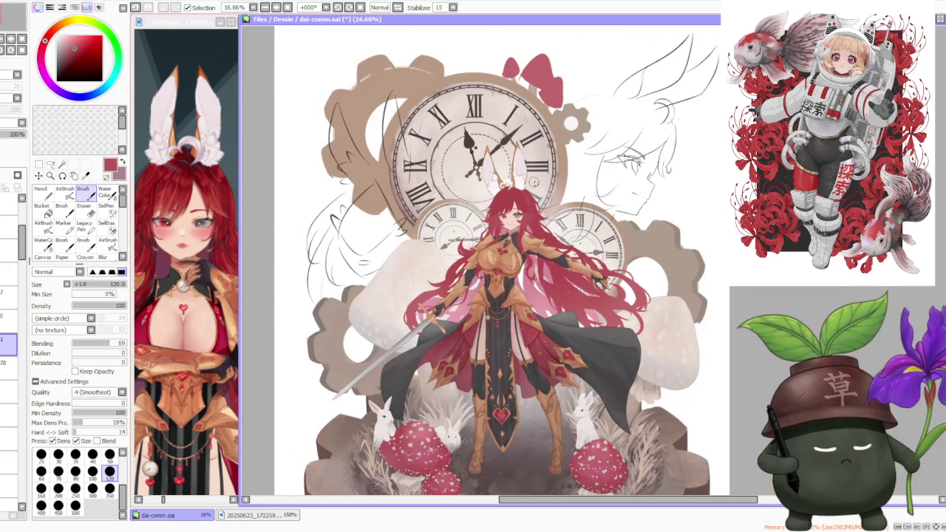
{"action": "scroll", "coordinate": [532, 181], "scroll_direction": "up", "scroll_amount": 1}
{"action": "scroll", "coordinate": [536, 181], "scroll_direction": "up", "scroll_amount": 1}
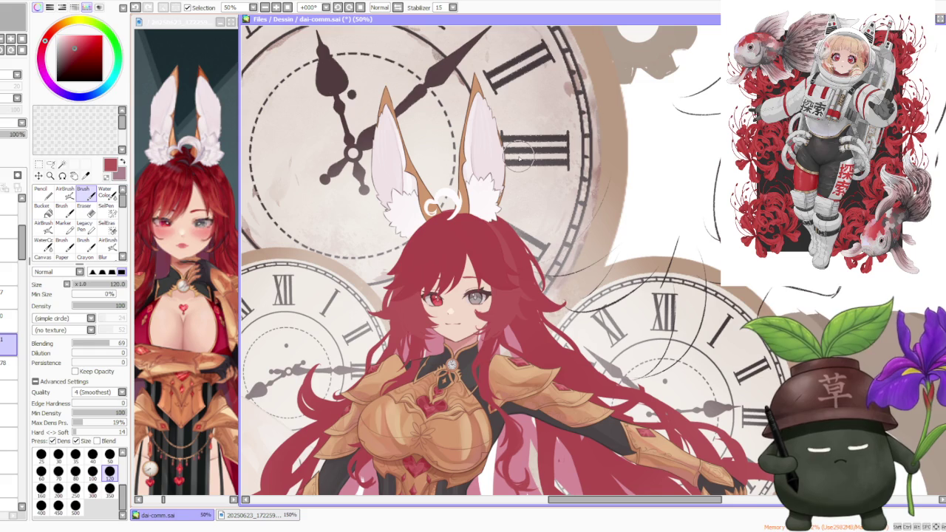
{"action": "scroll", "coordinate": [532, 196], "scroll_direction": "down", "scroll_amount": 1}
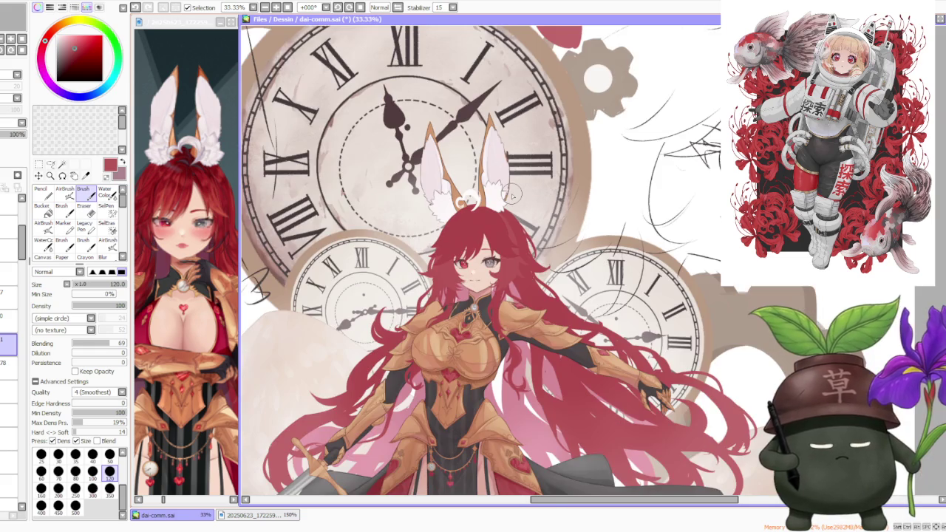
{"action": "scroll", "coordinate": [510, 194], "scroll_direction": "down", "scroll_amount": 1}
{"action": "scroll", "coordinate": [507, 188], "scroll_direction": "down", "scroll_amount": 2}
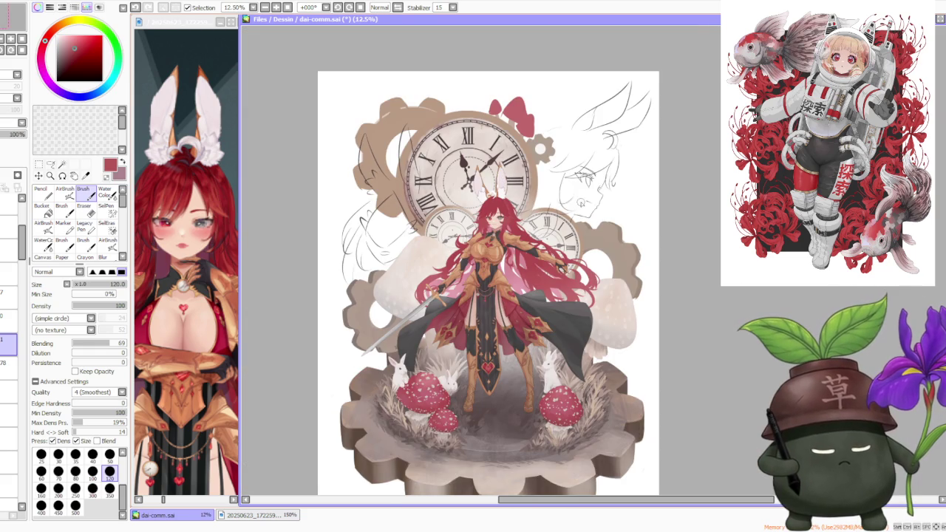
{"action": "scroll", "coordinate": [539, 196], "scroll_direction": "up", "scroll_amount": 1}
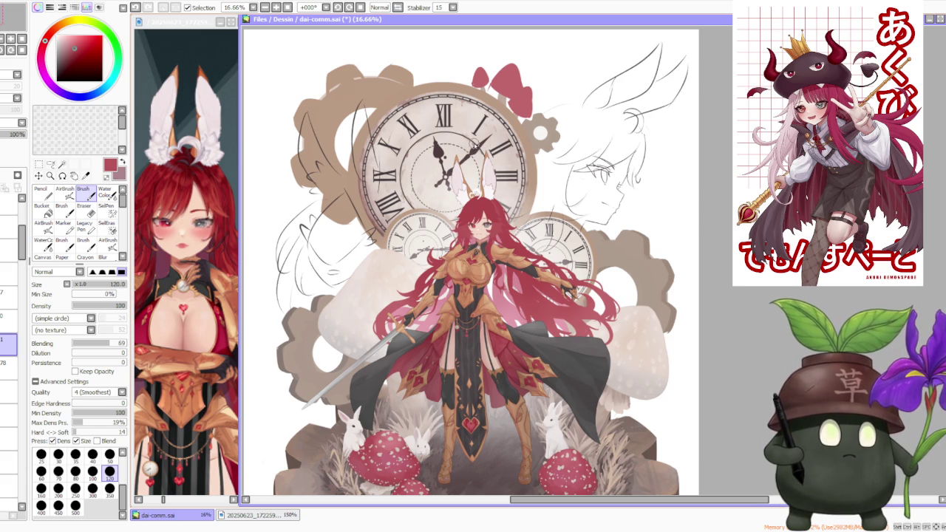
{"action": "scroll", "coordinate": [467, 142], "scroll_direction": "down", "scroll_amount": 1}
{"action": "scroll", "coordinate": [467, 142], "scroll_direction": "up", "scroll_amount": 2}
{"action": "scroll", "coordinate": [467, 143], "scroll_direction": "up", "scroll_amount": 1}
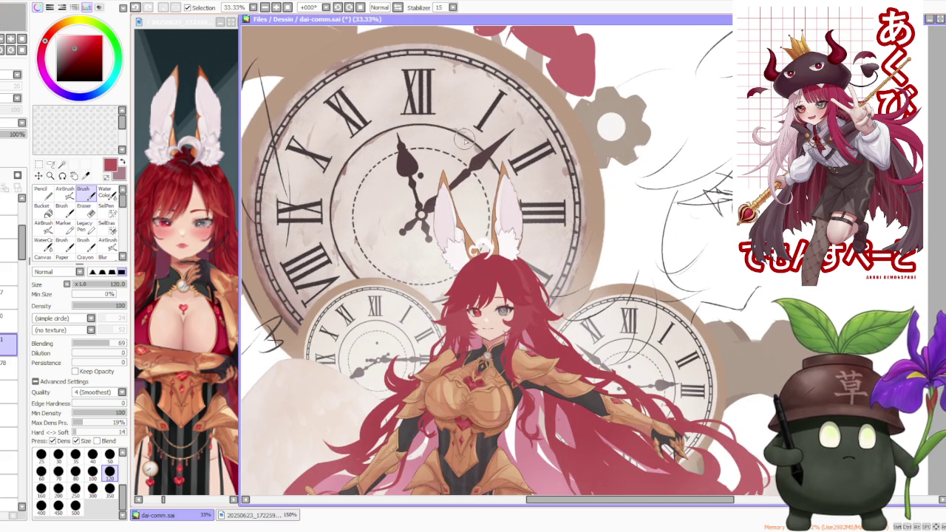
{"action": "scroll", "coordinate": [464, 138], "scroll_direction": "down", "scroll_amount": 1}
{"action": "scroll", "coordinate": [463, 144], "scroll_direction": "up", "scroll_amount": 1}
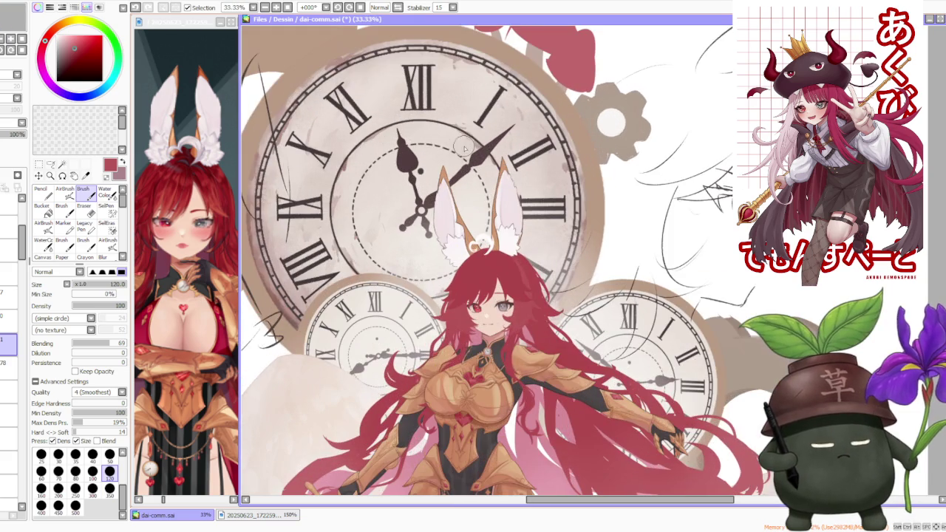
{"action": "scroll", "coordinate": [517, 266], "scroll_direction": "up", "scroll_amount": 1}
{"action": "scroll", "coordinate": [504, 257], "scroll_direction": "down", "scroll_amount": 1}
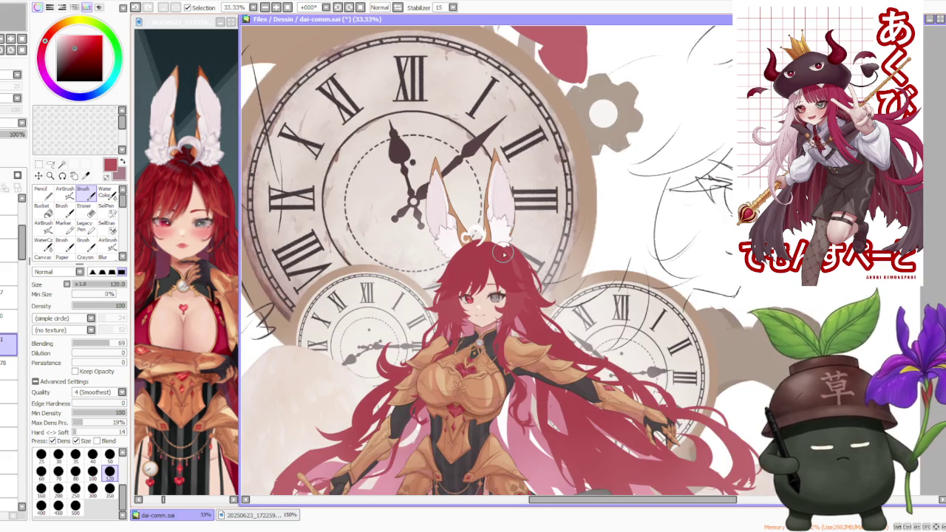
{"action": "scroll", "coordinate": [503, 254], "scroll_direction": "up", "scroll_amount": 1}
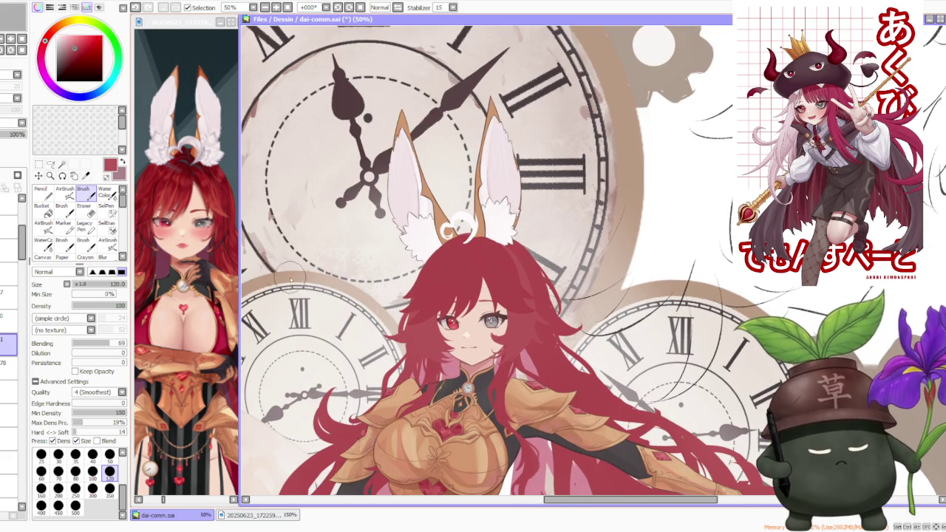
On the layer one row up, paint darker red shading near the crown and sample hair reds.
{"action": "left_click", "coordinate": [9, 319]}
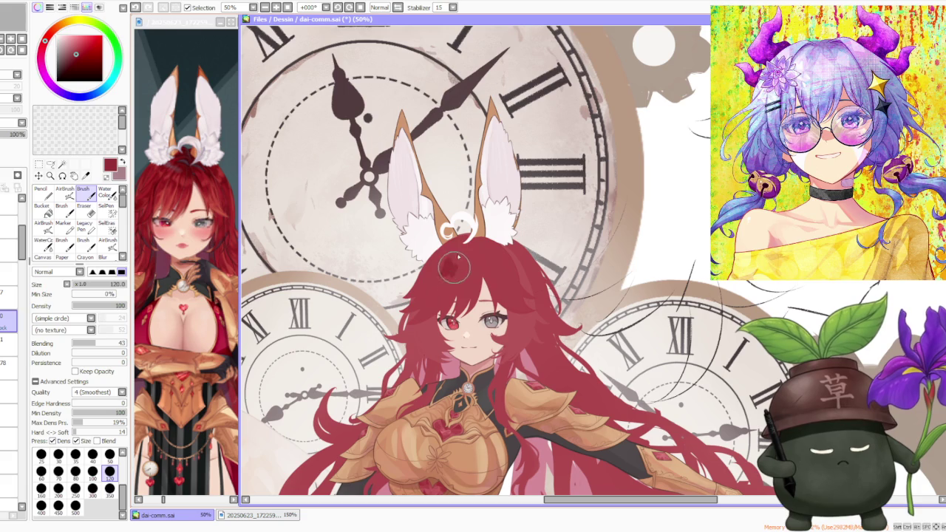
{"action": "left_click_drag", "start_coordinate": [467, 274], "coordinate": [485, 260]}
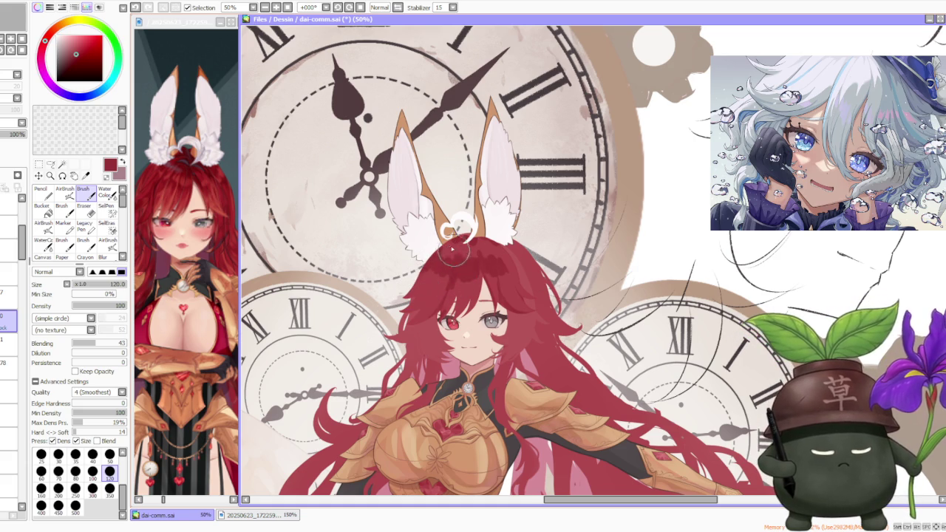
{"action": "left_click", "coordinate": [167, 215], "text": "alt"}
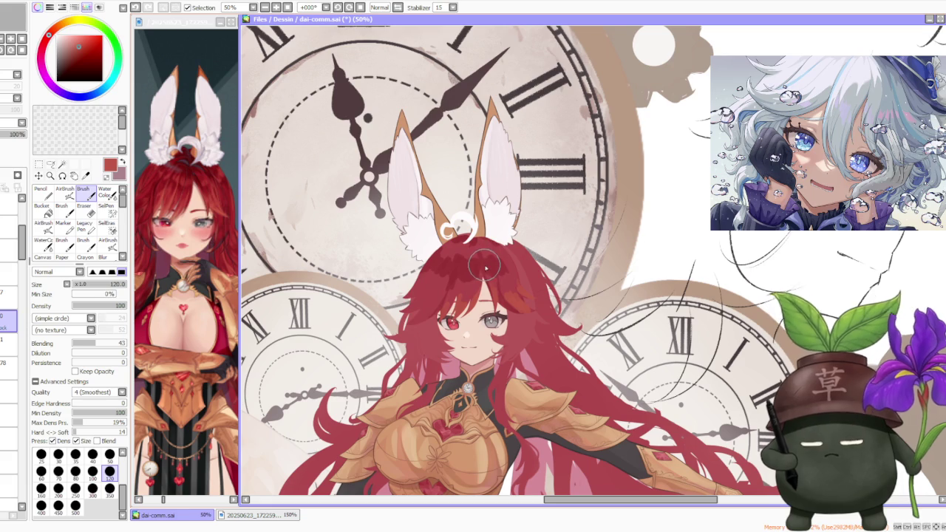
{"action": "left_click", "coordinate": [478, 265], "text": "alt"}
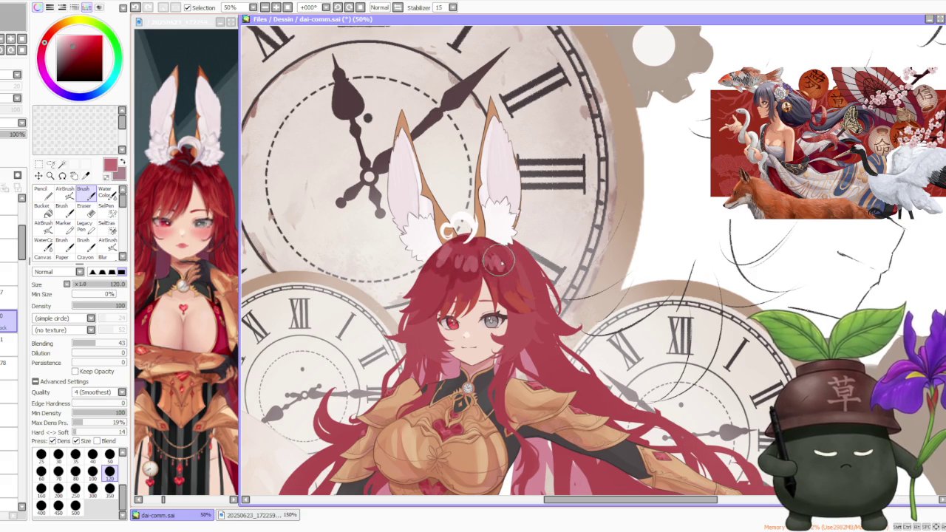
{"action": "scroll", "coordinate": [480, 248], "scroll_direction": "down", "scroll_amount": 2}
{"action": "scroll", "coordinate": [458, 243], "scroll_direction": "up", "scroll_amount": 3}
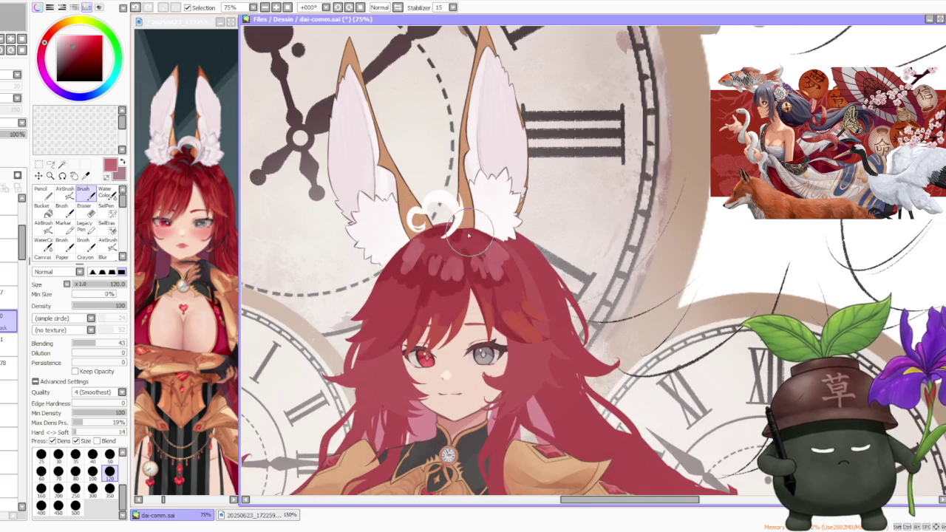
Try several darker red strokes on the crown hair, undoing those that don't blend.
{"action": "left_click", "coordinate": [436, 277], "text": "alt"}
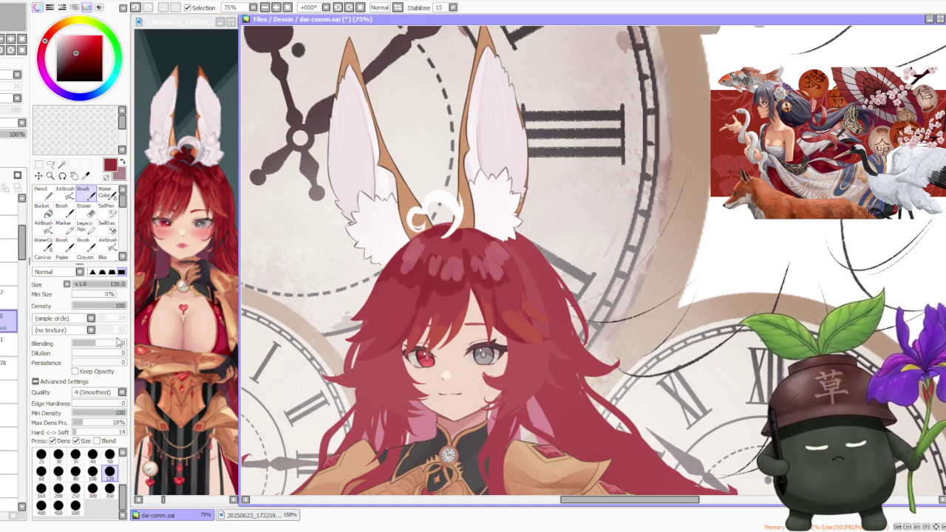
{"action": "key", "text": "ctrl+z"}
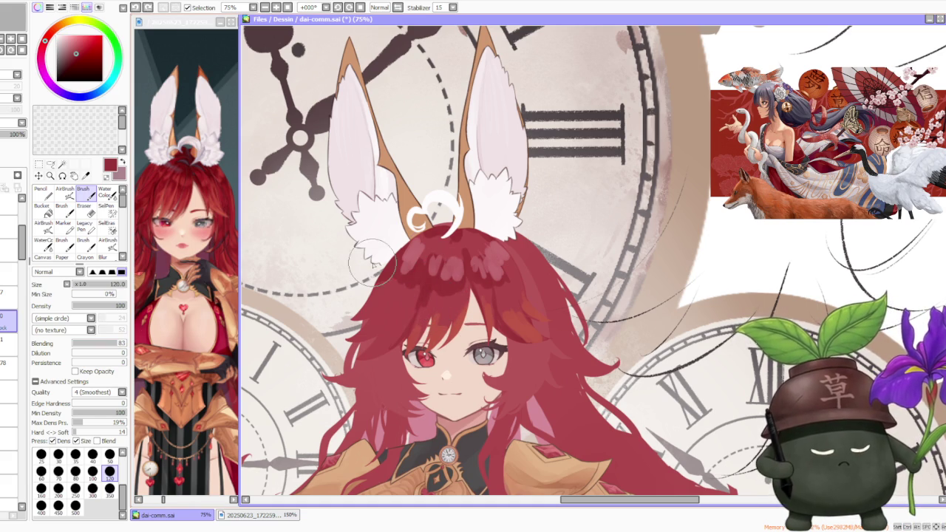
{"action": "left_click_drag", "start_coordinate": [445, 309], "coordinate": [437, 279]}
{"action": "key", "text": "ctrl+z"}
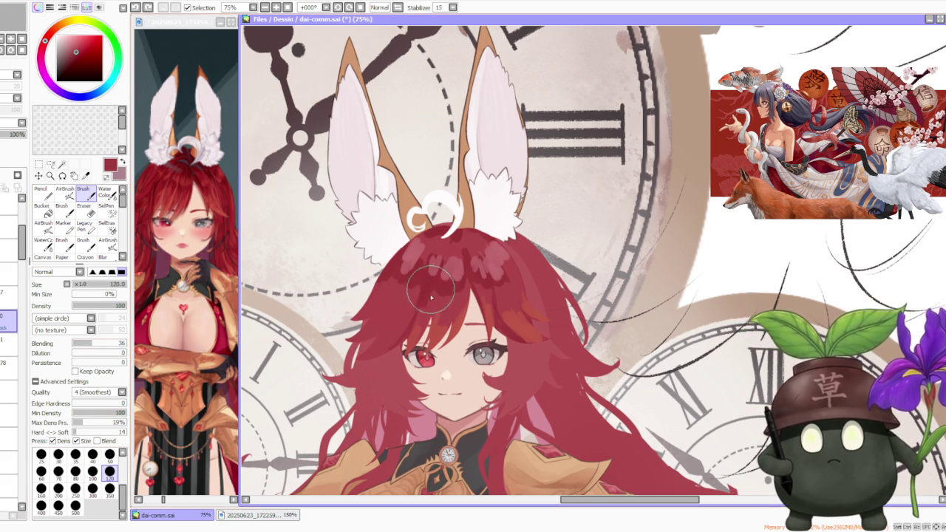
{"action": "mouse_move", "coordinate": [426, 309]}
{"action": "left_mouse_down"}
{"action": "mouse_move", "coordinate": [423, 322]}
{"action": "mouse_move", "coordinate": [449, 290]}
{"action": "left_mouse_up"}
{"action": "key", "text": "ctrl+z"}
{"action": "key", "text": "ctrl+z"}
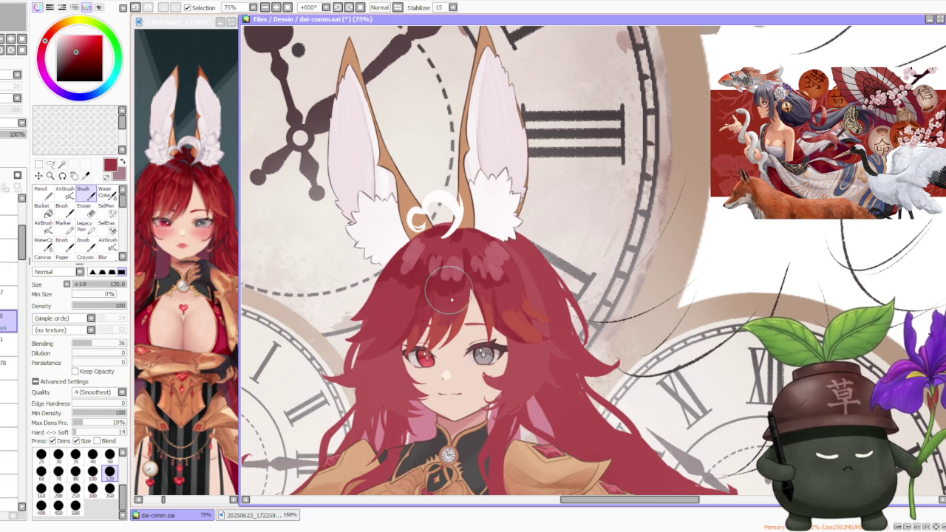
{"action": "key", "text": "ctrl+z"}
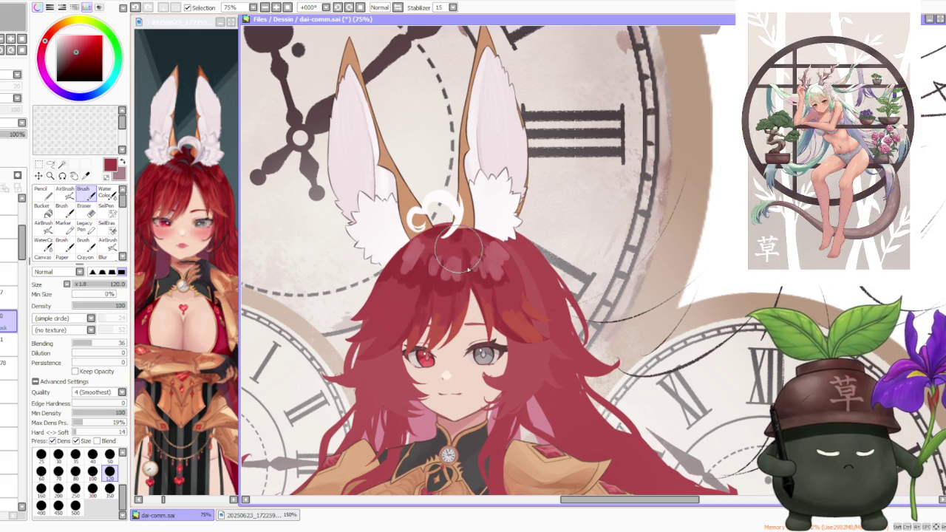
{"action": "left_click_drag", "start_coordinate": [468, 244], "coordinate": [440, 214]}
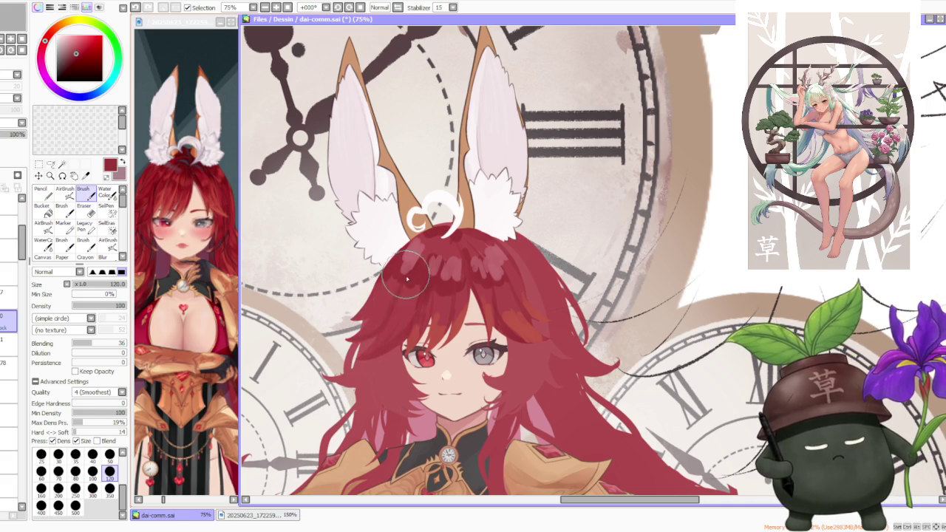
{"action": "key", "text": "ctrl"}
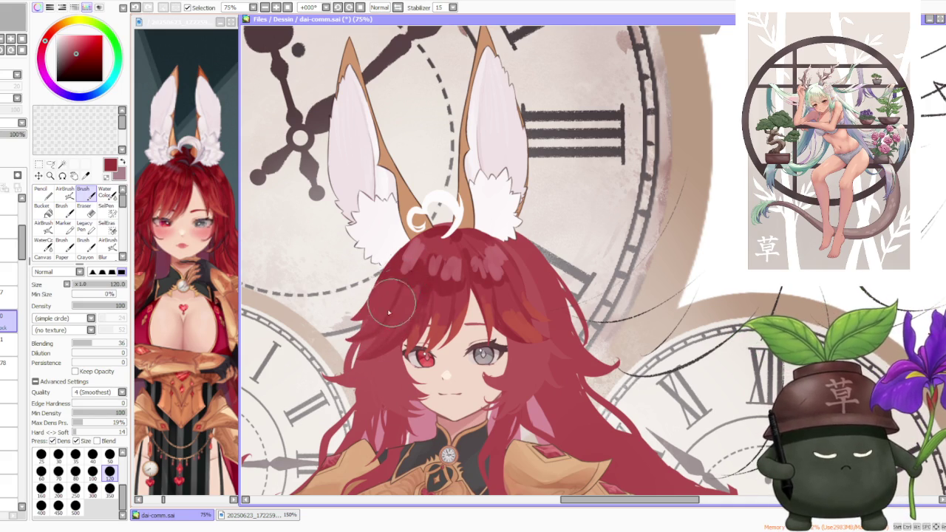
{"action": "key", "text": "ctrl+z"}
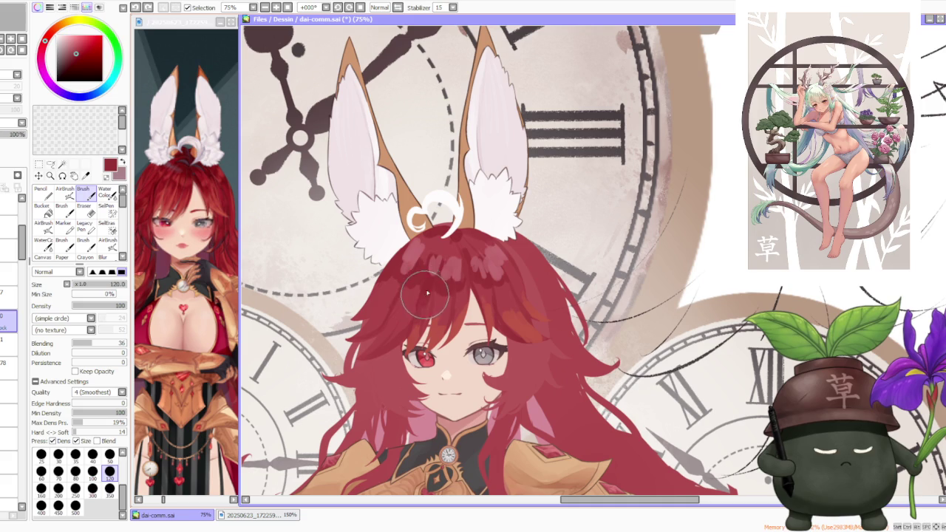
Raise brush Blending from 36 to 54 and paint a faint stroke with sampled hair reds.
{"action": "left_click", "coordinate": [422, 258], "text": "alt"}
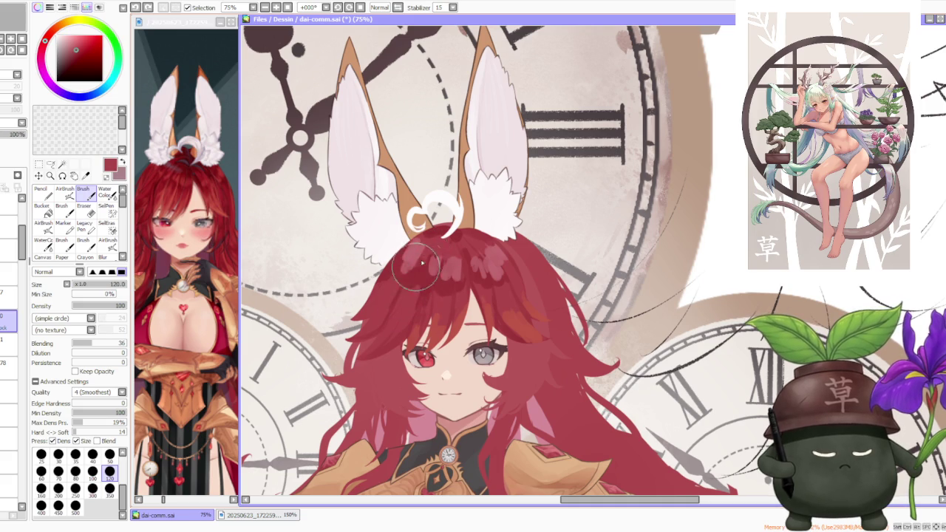
{"action": "left_click", "coordinate": [415, 264], "text": "alt"}
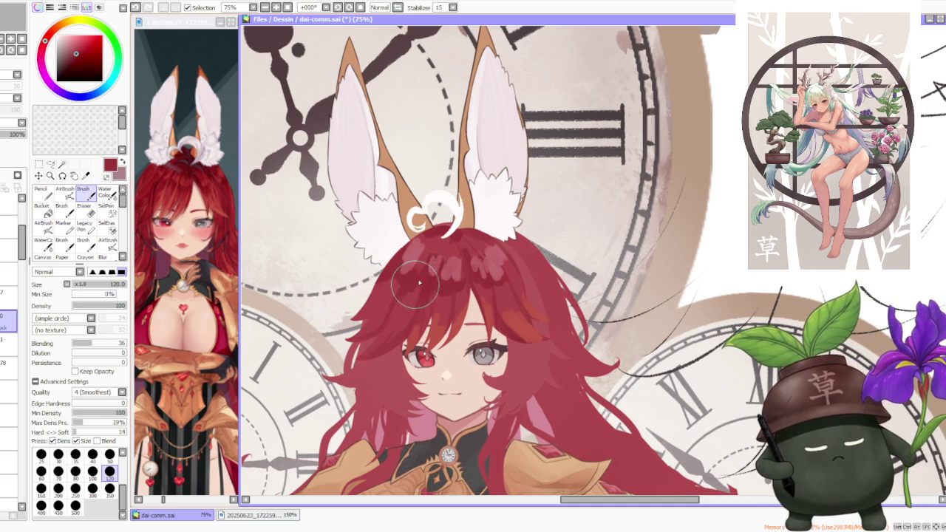
{"action": "left_click_drag", "start_coordinate": [96, 344], "coordinate": [102, 344]}
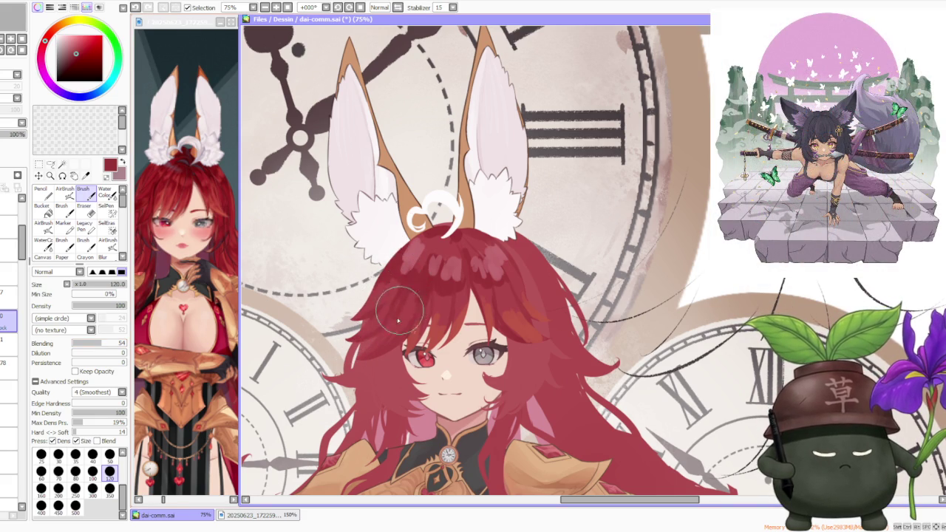
{"action": "key", "text": "ctrl+z"}
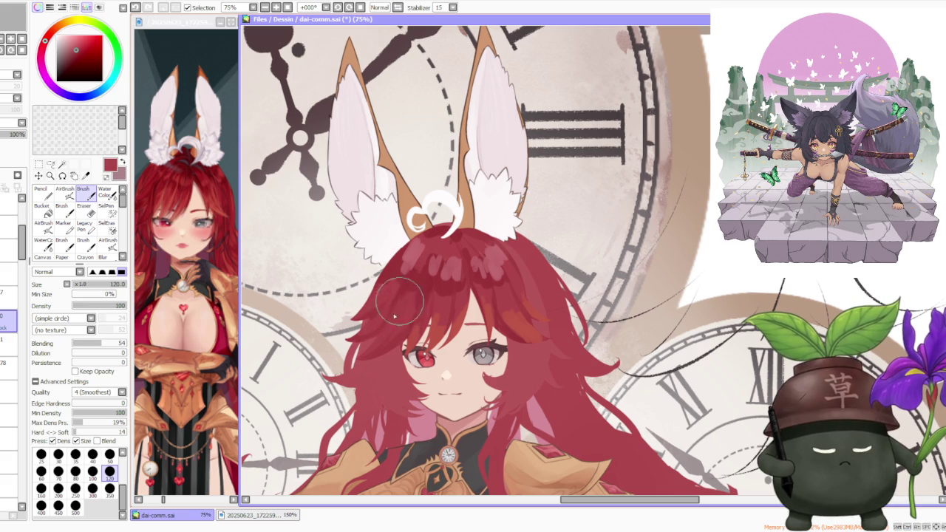
{"action": "left_click_drag", "start_coordinate": [399, 329], "coordinate": [427, 293]}
{"action": "left_click", "coordinate": [419, 255], "text": "alt"}
{"action": "left_click", "coordinate": [427, 241], "text": "alt"}
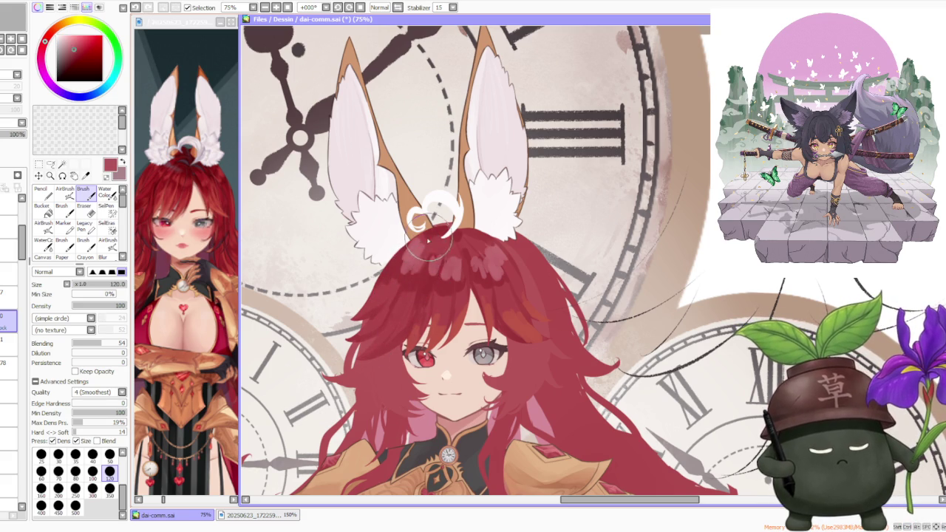
{"action": "left_click", "coordinate": [435, 242], "text": "alt"}
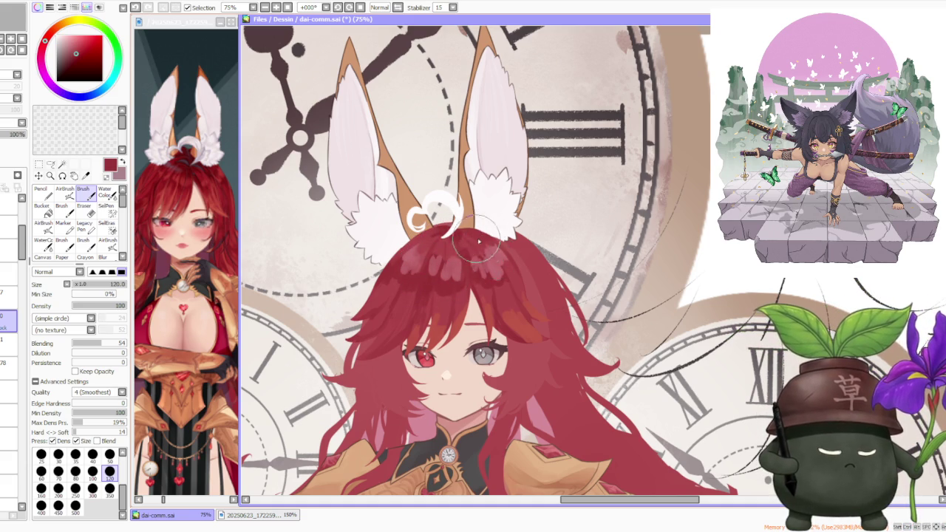
Undo the last hair stroke and resample a darker maroon from the hair.
{"action": "scroll", "coordinate": [484, 251], "scroll_direction": "down", "scroll_amount": 5}
{"action": "scroll", "coordinate": [484, 251], "scroll_direction": "up", "scroll_amount": 3}
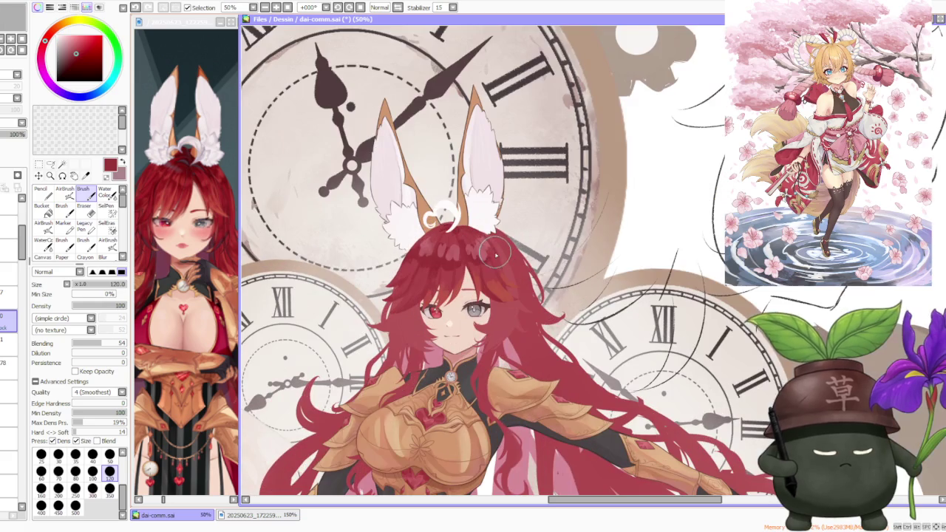
{"action": "scroll", "coordinate": [475, 215], "scroll_direction": "up", "scroll_amount": 1}
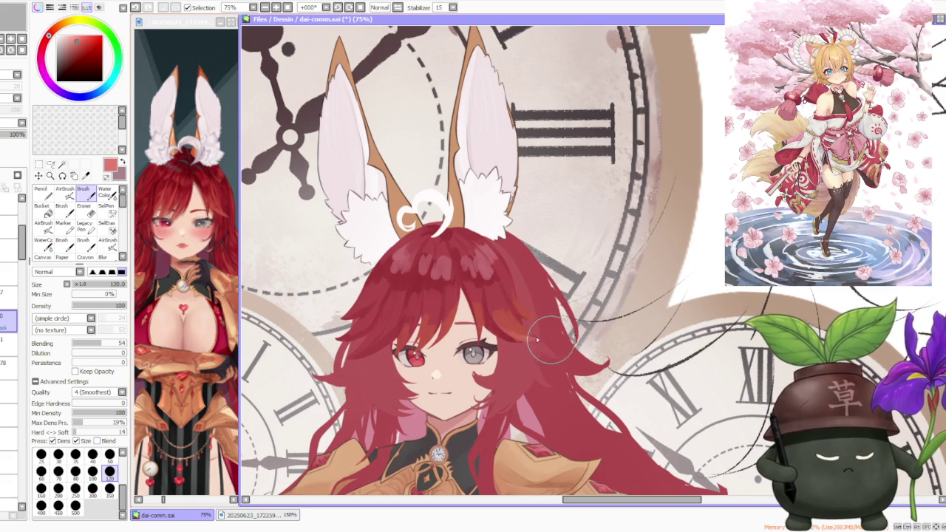
{"action": "key", "text": "ctrl+z"}
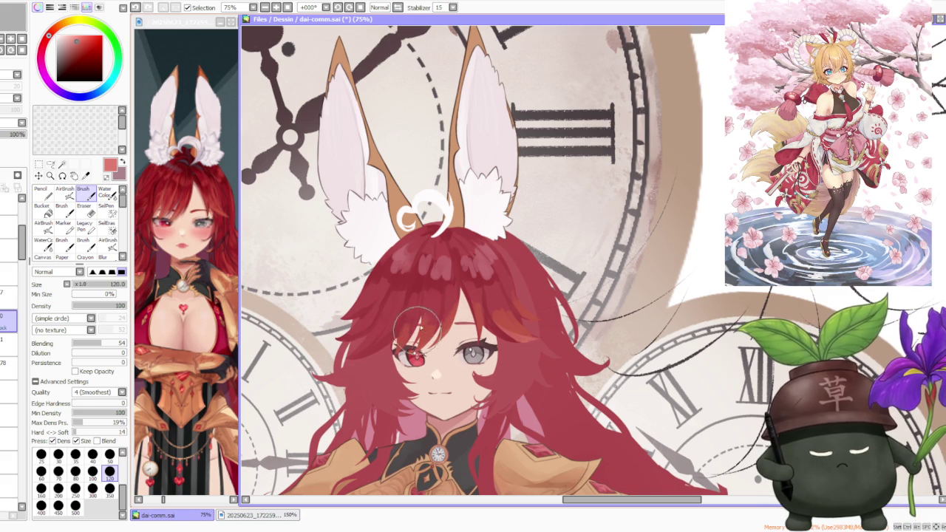
{"action": "left_click", "coordinate": [436, 281], "text": "alt"}
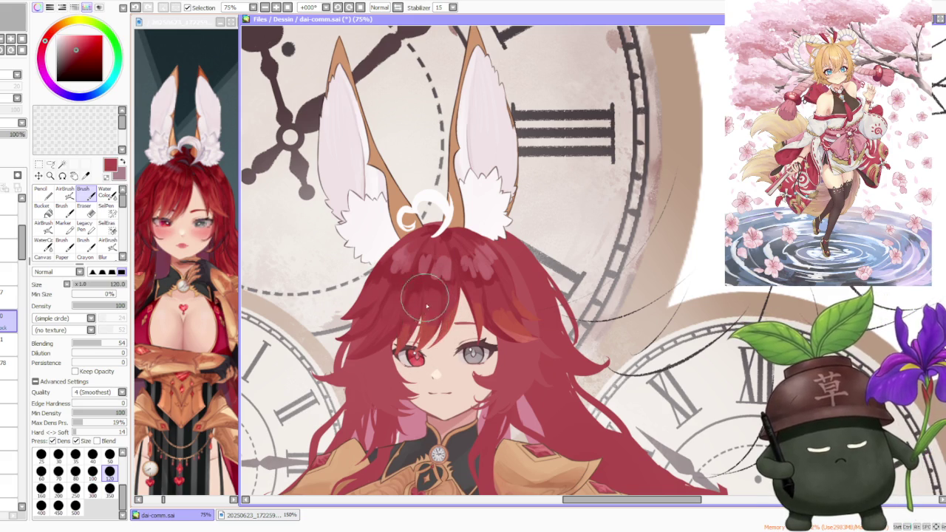
{"action": "left_click", "coordinate": [432, 339], "text": "alt"}
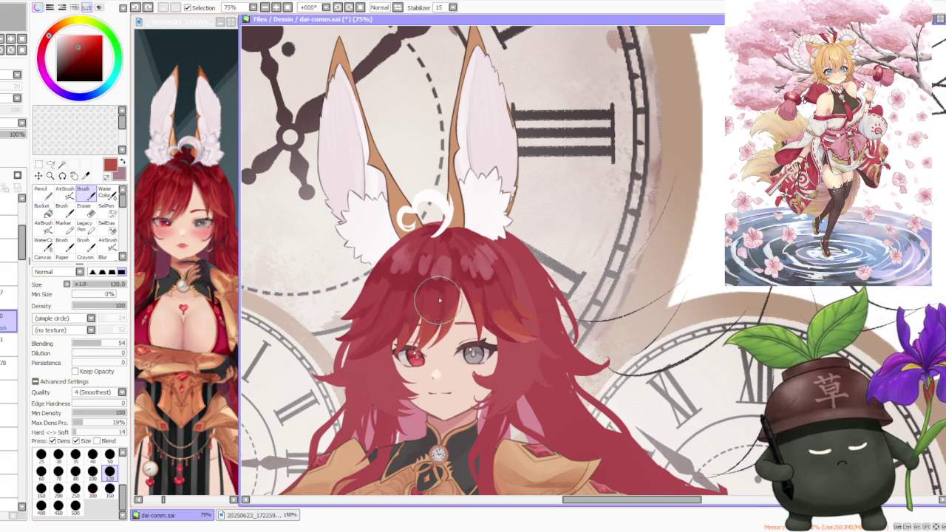
{"action": "left_click", "coordinate": [428, 292], "text": "alt"}
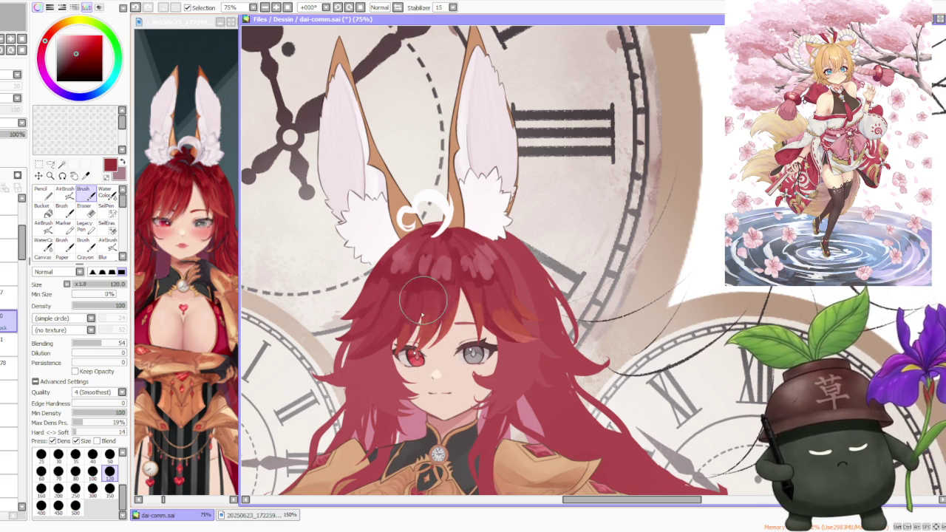
{"action": "scroll", "coordinate": [436, 280], "scroll_direction": "down", "scroll_amount": 2}
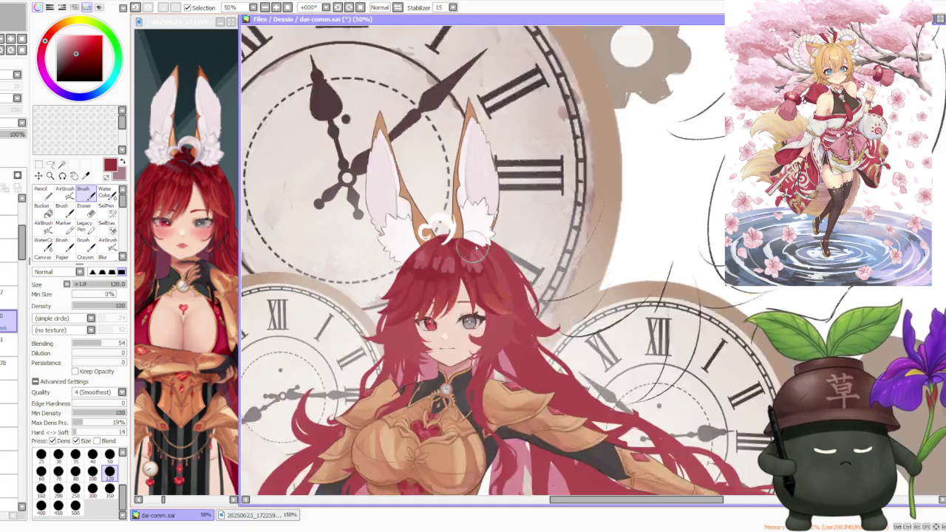
{"action": "scroll", "coordinate": [458, 259], "scroll_direction": "down", "scroll_amount": 2}
{"action": "scroll", "coordinate": [500, 226], "scroll_direction": "down", "scroll_amount": 1}
{"action": "scroll", "coordinate": [497, 235], "scroll_direction": "up", "scroll_amount": 2}
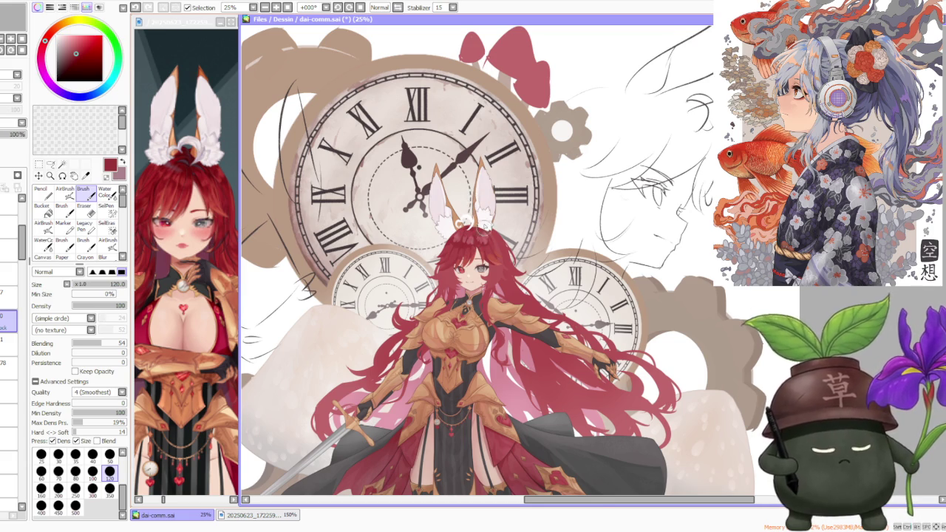
Zoom out to the clock and character, switch layers, and pick the 100 brush-size preset.
{"action": "scroll", "coordinate": [476, 233], "scroll_direction": "up", "scroll_amount": 3}
{"action": "scroll", "coordinate": [451, 236], "scroll_direction": "up", "scroll_amount": 1}
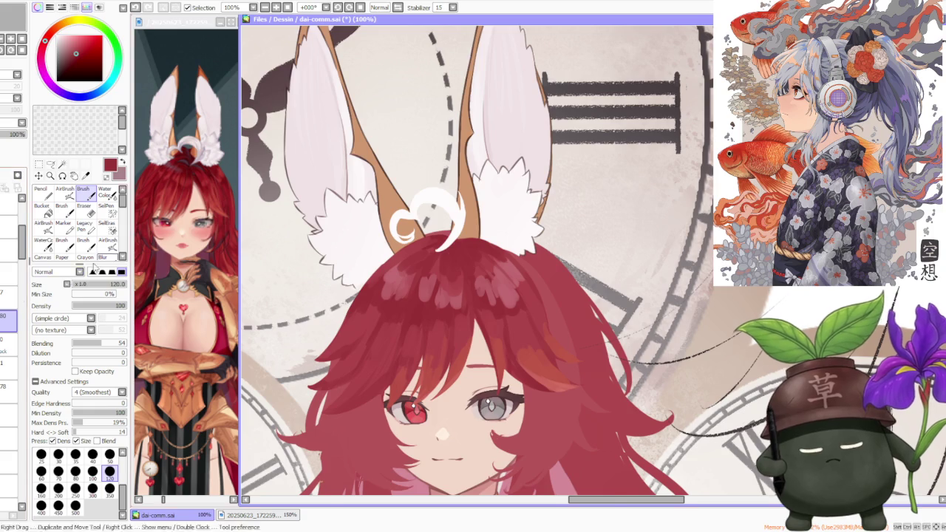
{"action": "key", "text": "ctrl+minus"}
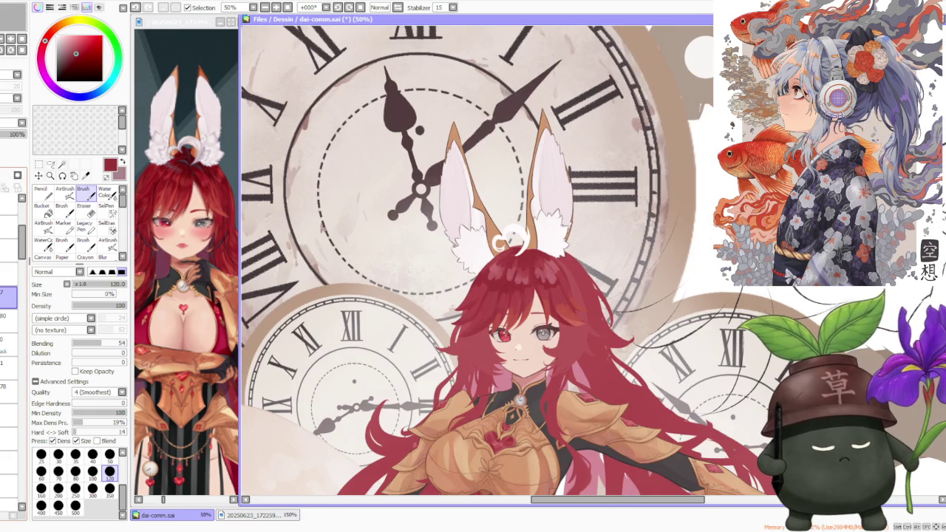
{"action": "left_click", "coordinate": [22, 318]}
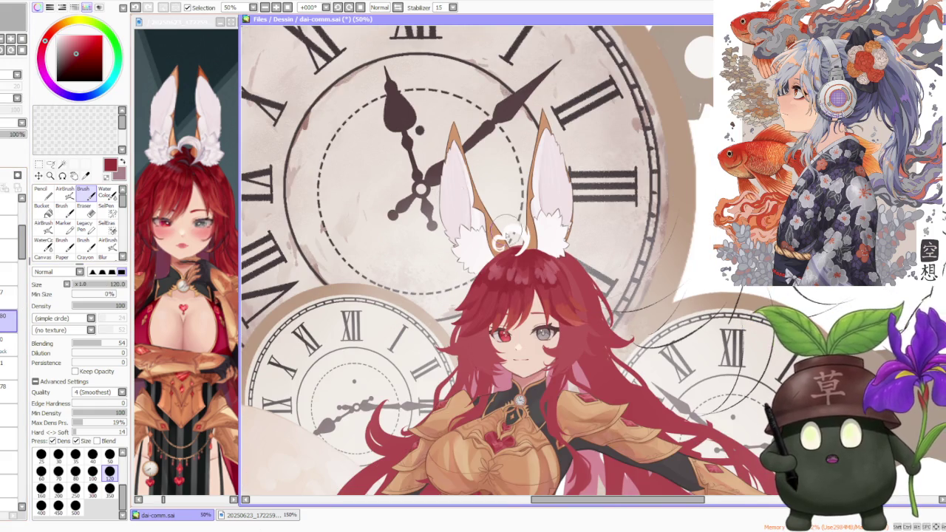
{"action": "scroll", "coordinate": [507, 237], "scroll_direction": "up", "scroll_amount": 2}
{"action": "scroll", "coordinate": [507, 237], "scroll_direction": "down", "scroll_amount": 1}
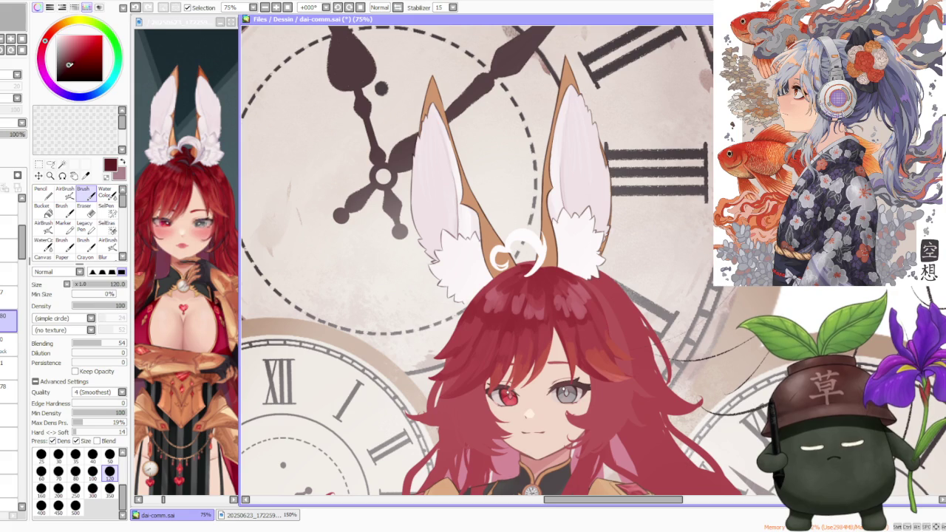
{"action": "left_click", "coordinate": [93, 470]}
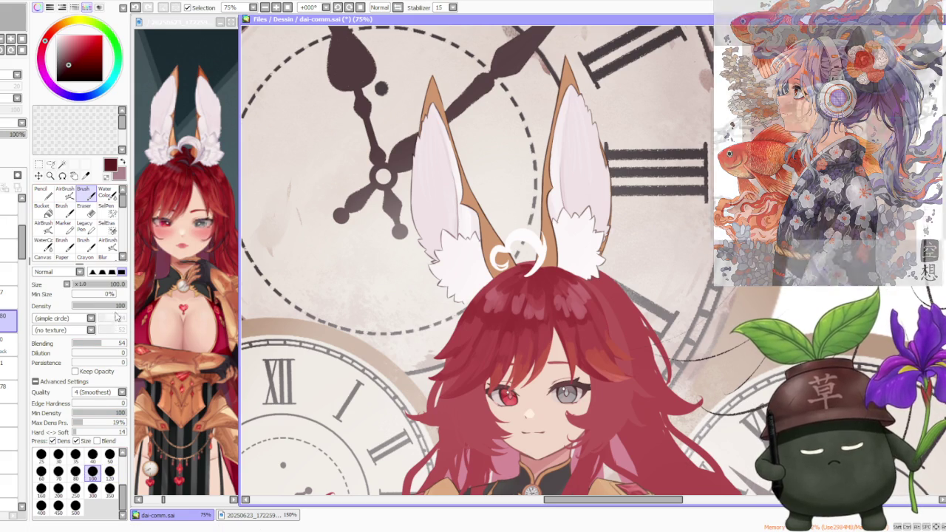
{"action": "left_click", "coordinate": [114, 306]}
{"action": "scroll", "coordinate": [522, 255], "scroll_direction": "up", "scroll_amount": 1}
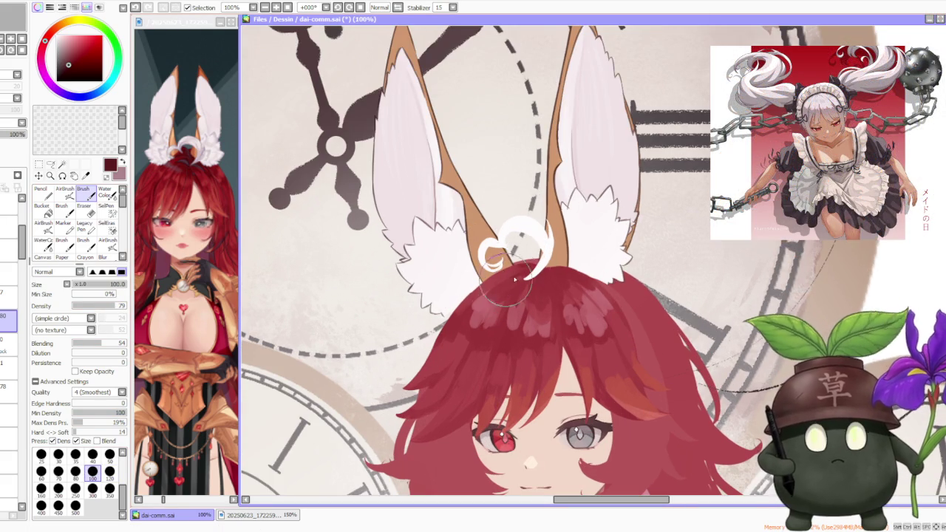
Paint the white curl on top of the head larger, undoing one misshapen stroke.
{"action": "left_click_drag", "start_coordinate": [517, 244], "coordinate": [522, 273]}
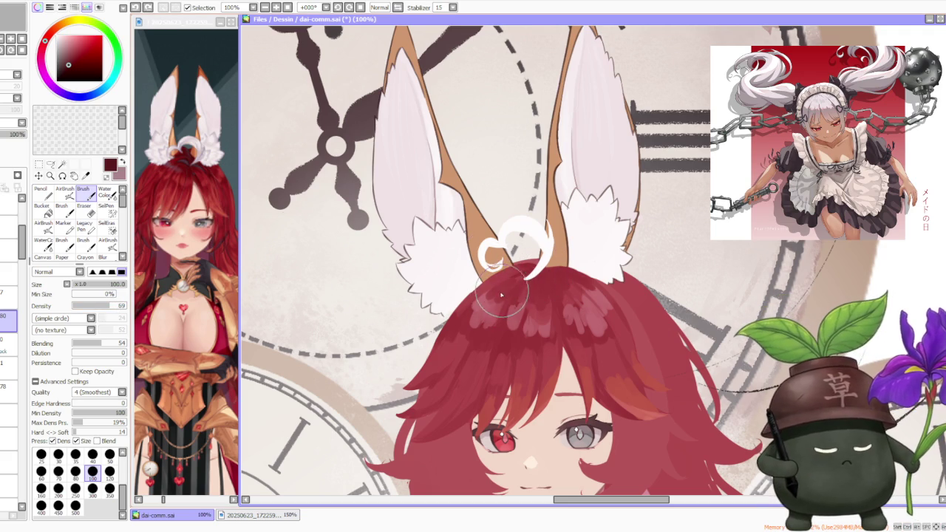
{"action": "left_click_drag", "start_coordinate": [544, 283], "coordinate": [515, 288]}
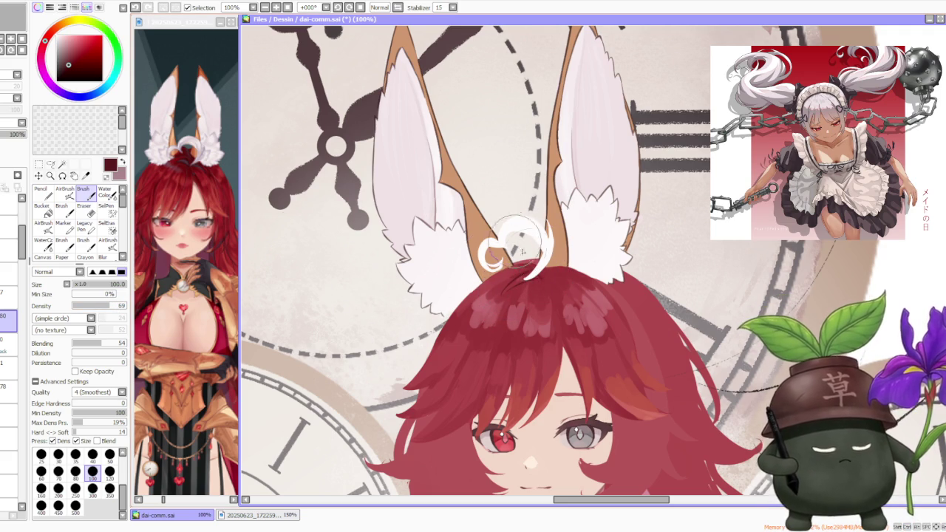
{"action": "left_click_drag", "start_coordinate": [522, 251], "coordinate": [550, 271]}
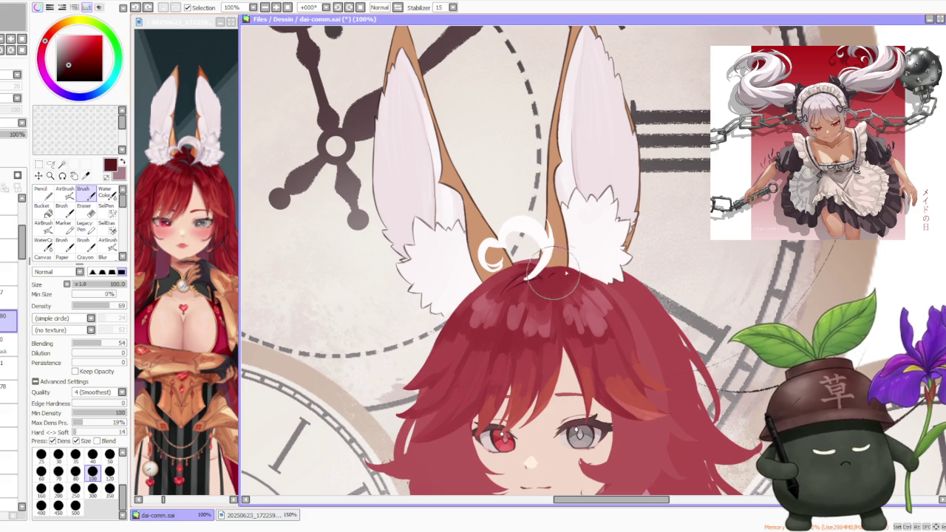
{"action": "key", "text": "ctrl+z"}
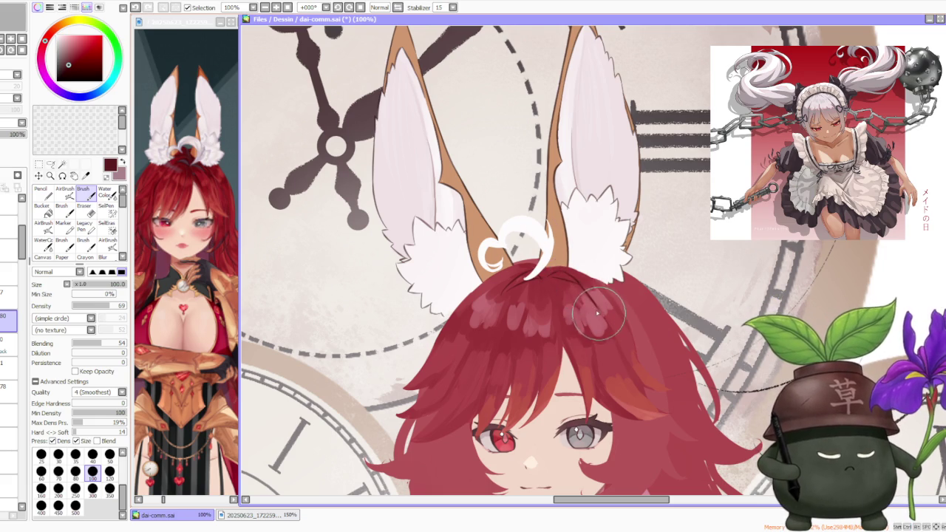
{"action": "left_click_drag", "start_coordinate": [545, 235], "coordinate": [551, 255]}
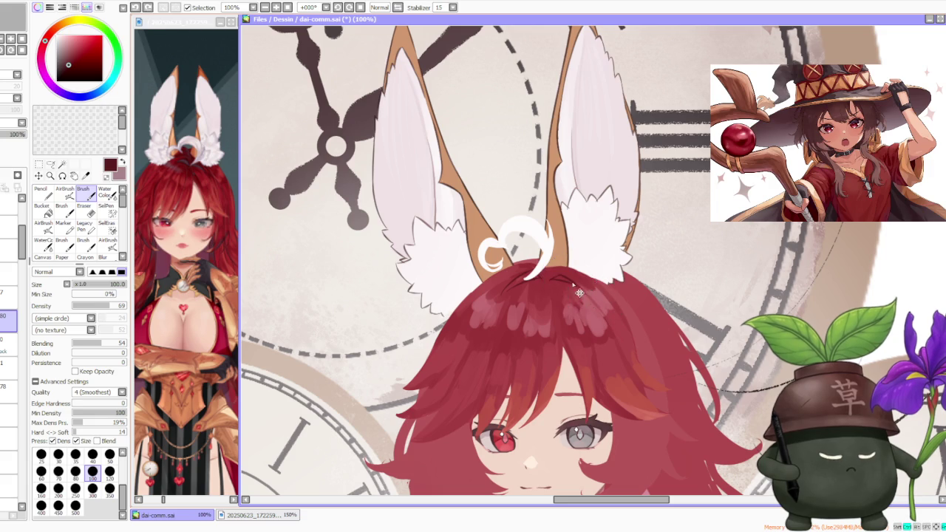
Zoom in and draw a thin dark strand across the pink hair highlights.
{"action": "scroll", "coordinate": [521, 252], "scroll_direction": "down", "scroll_amount": 4}
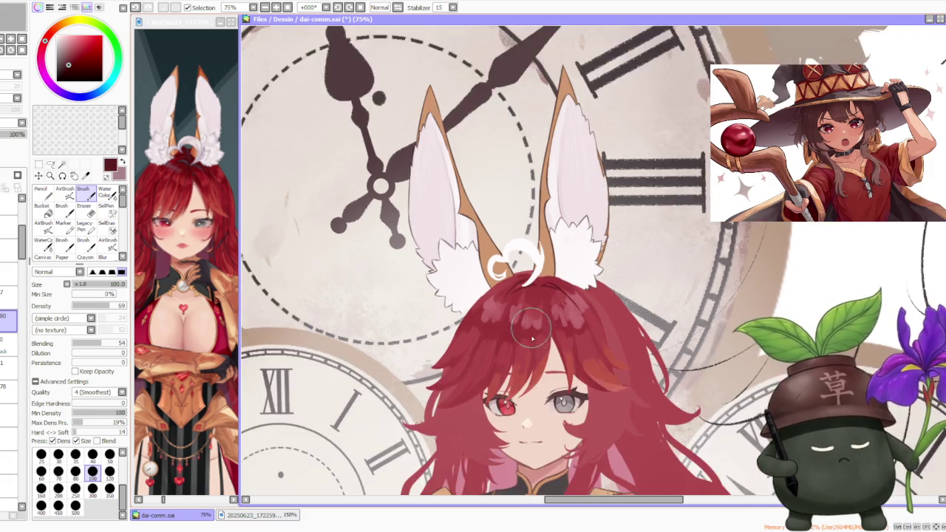
{"action": "scroll", "coordinate": [527, 310], "scroll_direction": "up", "scroll_amount": 4}
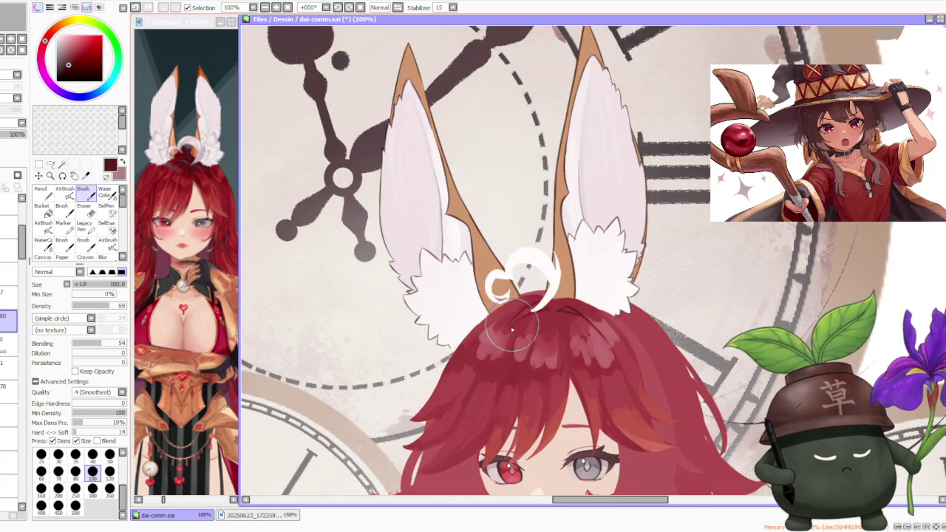
{"action": "scroll", "coordinate": [524, 317], "scroll_direction": "up", "scroll_amount": 2}
{"action": "scroll", "coordinate": [527, 327], "scroll_direction": "up", "scroll_amount": 1}
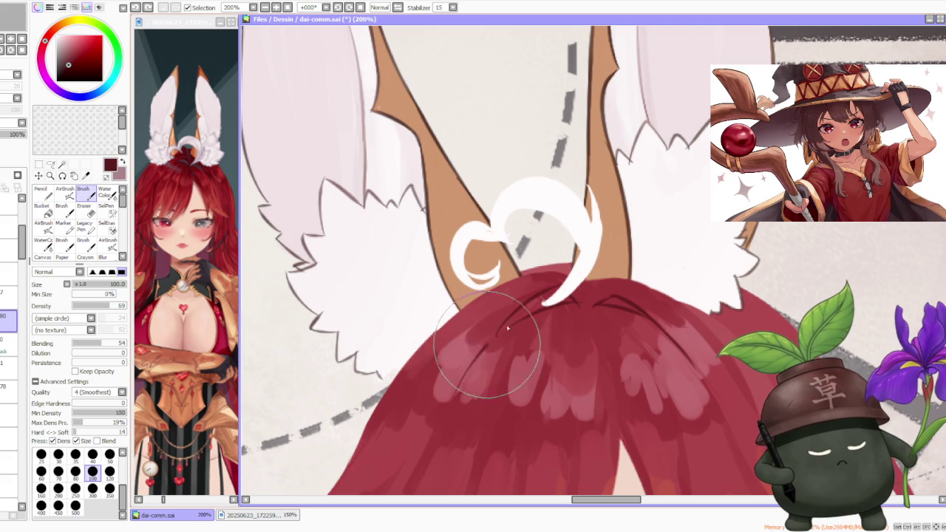
{"action": "left_click_drag", "start_coordinate": [455, 392], "coordinate": [495, 334]}
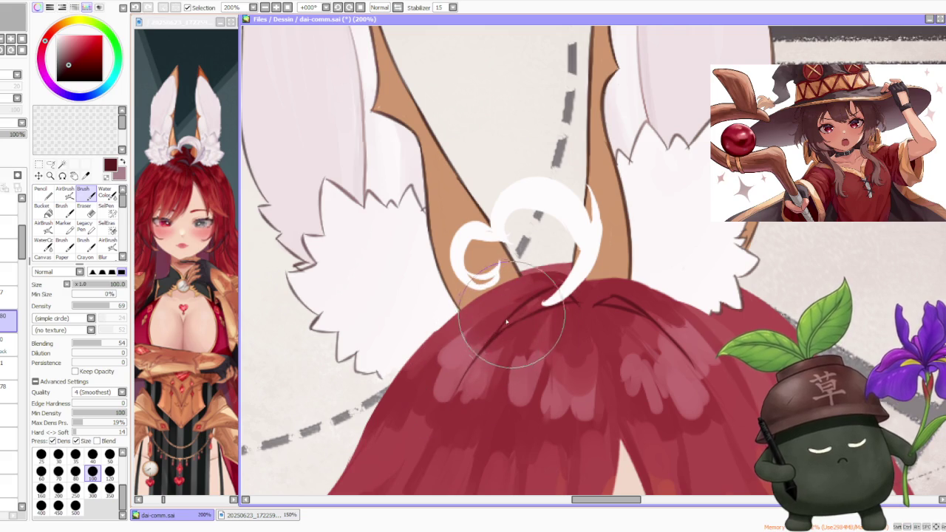
{"action": "scroll", "coordinate": [584, 296], "scroll_direction": "down", "scroll_amount": 5}
{"action": "scroll", "coordinate": [629, 263], "scroll_direction": "down", "scroll_amount": 1}
{"action": "scroll", "coordinate": [630, 264], "scroll_direction": "up", "scroll_amount": 1}
{"action": "scroll", "coordinate": [629, 263], "scroll_direction": "down", "scroll_amount": 1}
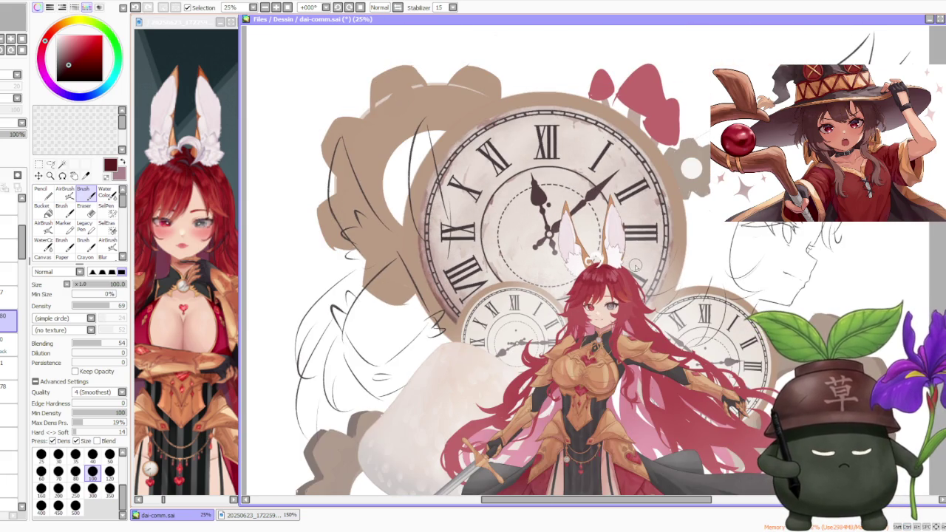
Remove the stray mark beside the grey eye and add a faint stroke into the hair above.
{"action": "scroll", "coordinate": [633, 265], "scroll_direction": "up", "scroll_amount": 2}
{"action": "scroll", "coordinate": [634, 265], "scroll_direction": "up", "scroll_amount": 2}
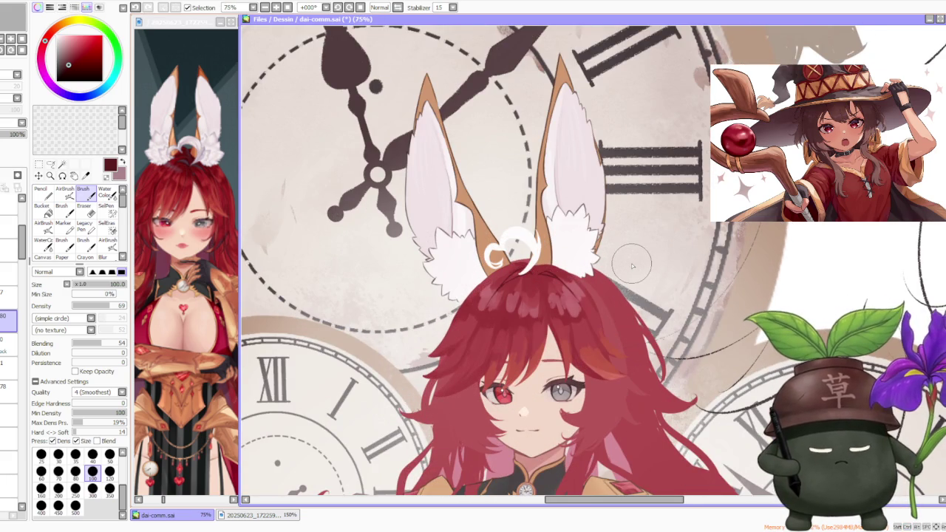
{"action": "scroll", "coordinate": [632, 267], "scroll_direction": "down", "scroll_amount": 1}
{"action": "scroll", "coordinate": [630, 267], "scroll_direction": "down", "scroll_amount": 1}
{"action": "scroll", "coordinate": [629, 268], "scroll_direction": "up", "scroll_amount": 2}
{"action": "scroll", "coordinate": [629, 274], "scroll_direction": "up", "scroll_amount": 1}
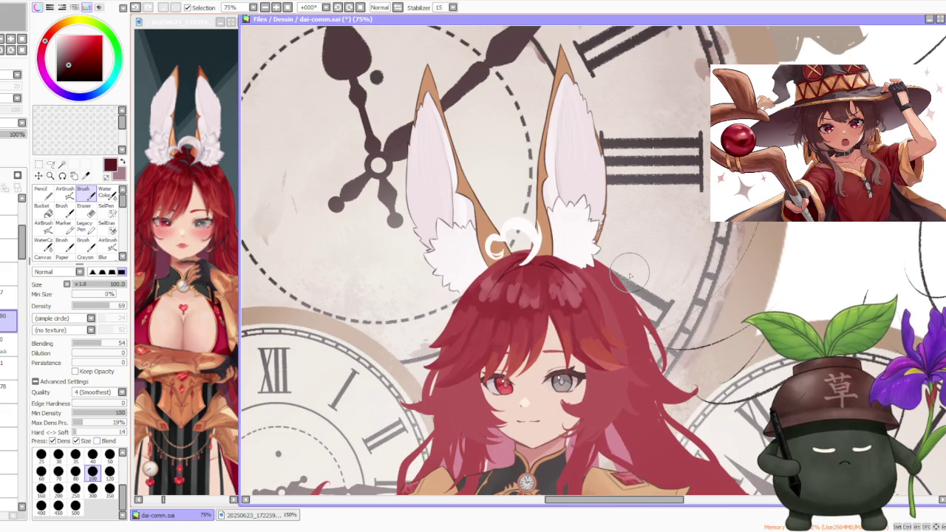
{"action": "scroll", "coordinate": [535, 328], "scroll_direction": "up", "scroll_amount": 1}
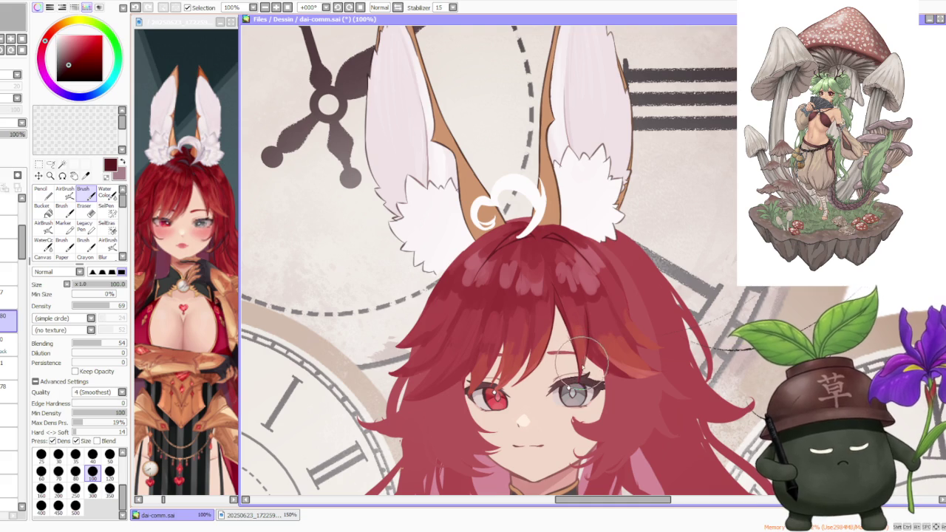
{"action": "key", "text": "ctrl+z"}
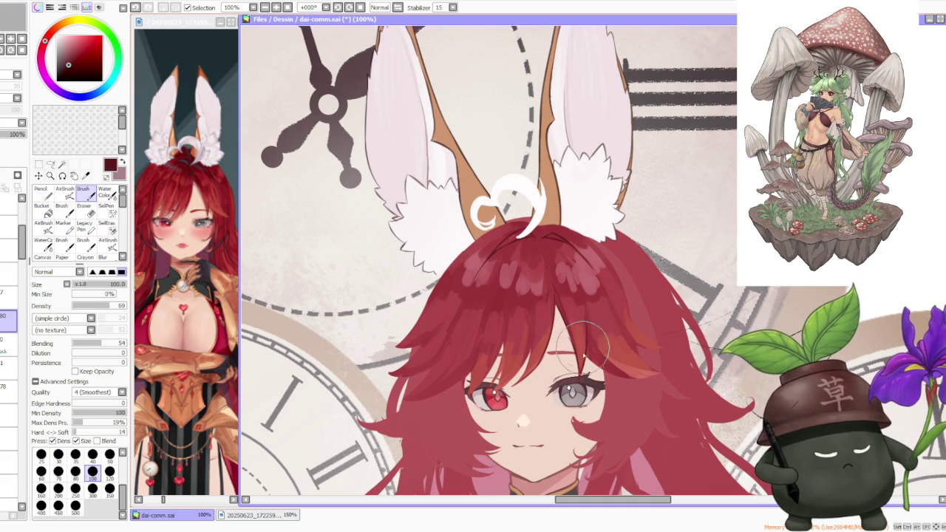
{"action": "left_click_drag", "start_coordinate": [562, 296], "coordinate": [581, 323]}
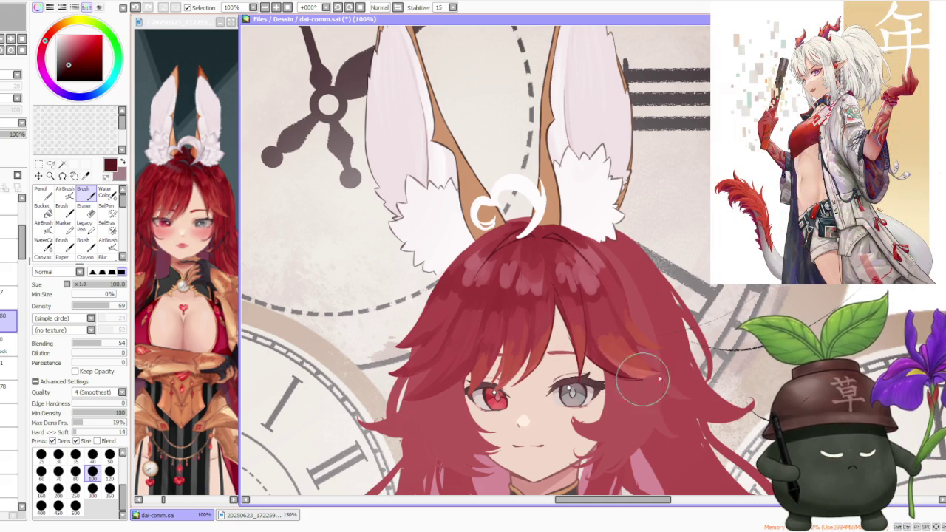
{"action": "scroll", "coordinate": [522, 325], "scroll_direction": "down", "scroll_amount": 2}
Repaint the upper hair shading with brighter reds sampled from the hair, undoing one stroke.
{"action": "scroll", "coordinate": [581, 231], "scroll_direction": "down", "scroll_amount": 1}
{"action": "scroll", "coordinate": [587, 234], "scroll_direction": "up", "scroll_amount": 2}
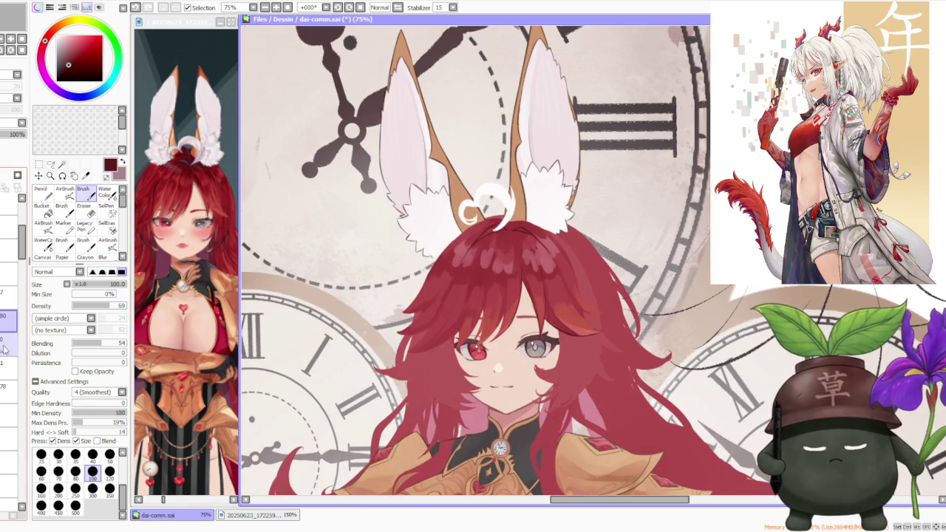
{"action": "left_click", "coordinate": [507, 298], "text": "alt"}
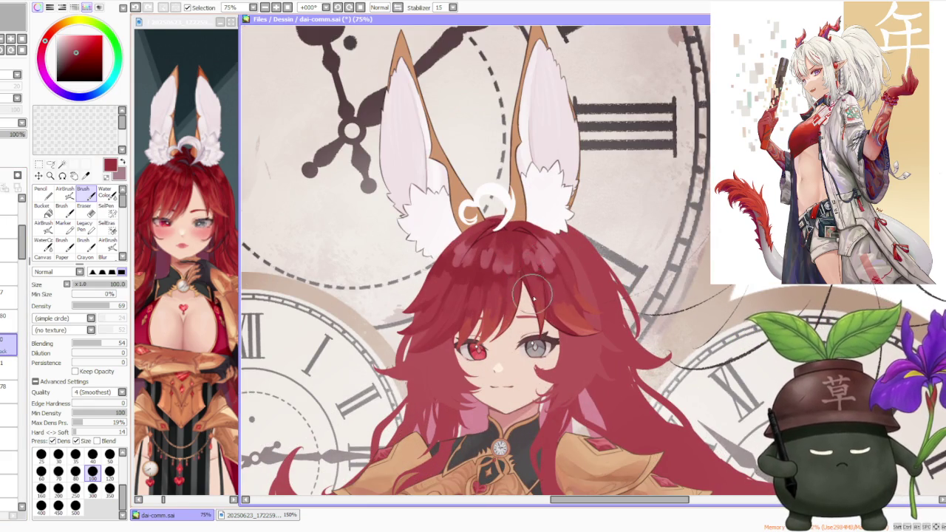
{"action": "left_click", "coordinate": [535, 255], "text": "alt"}
{"action": "key", "text": "ctrl+z"}
{"action": "left_click", "coordinate": [524, 242], "text": "alt"}
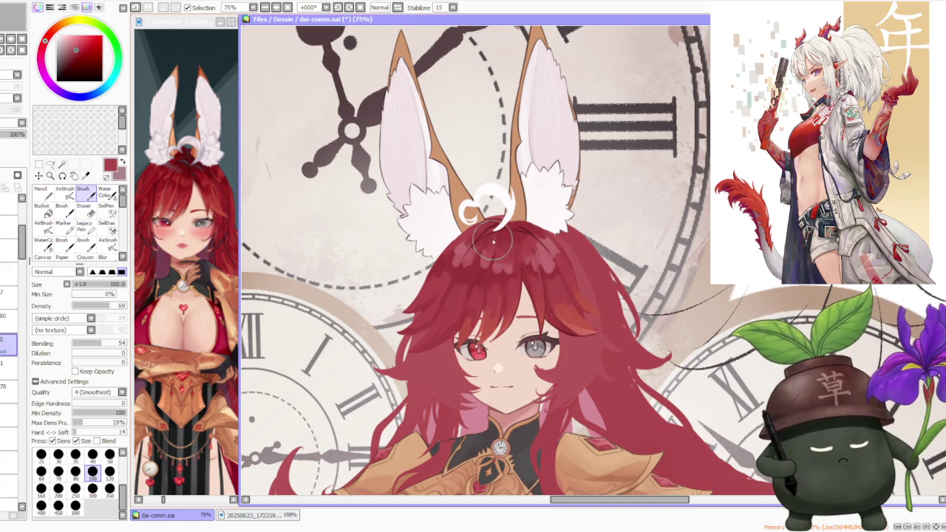
{"action": "left_click", "coordinate": [501, 238], "text": "alt"}
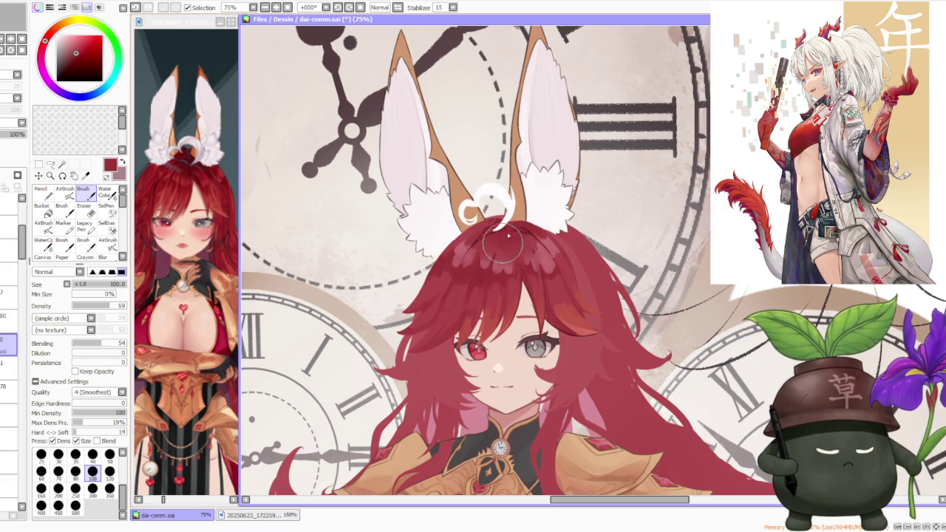
{"action": "left_click", "coordinate": [478, 280], "text": "alt"}
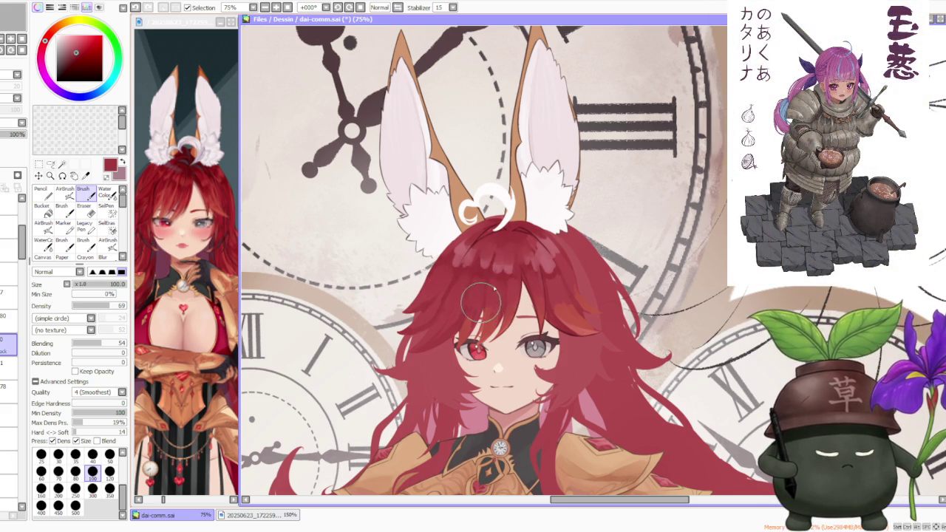
{"action": "scroll", "coordinate": [494, 289], "scroll_direction": "down", "scroll_amount": 3}
{"action": "scroll", "coordinate": [514, 224], "scroll_direction": "up", "scroll_amount": 3}
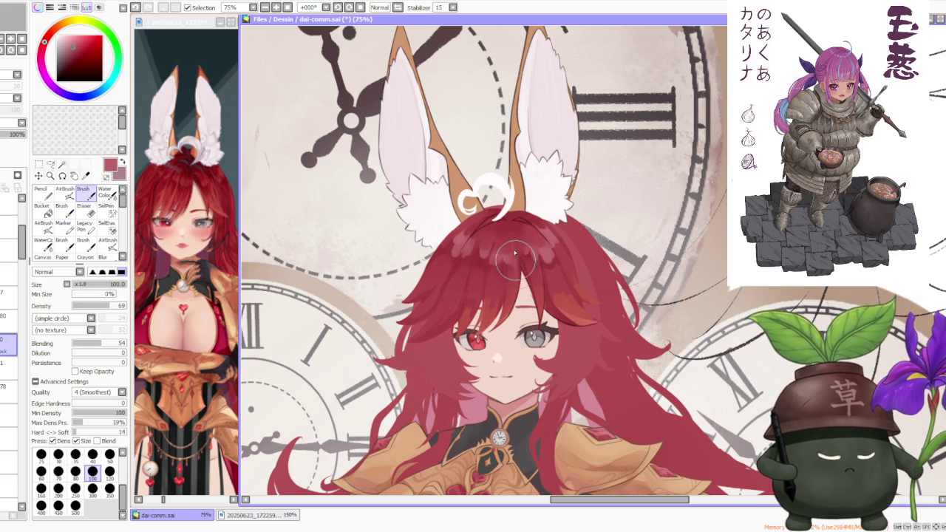
Deepen the shading along the hair top with darker reds sampled from the hair.
{"action": "key", "text": "ctrl+minus"}
{"action": "scroll", "coordinate": [512, 164], "scroll_direction": "down", "scroll_amount": 1}
{"action": "scroll", "coordinate": [512, 164], "scroll_direction": "down", "scroll_amount": 1}
{"action": "scroll", "coordinate": [520, 177], "scroll_direction": "up", "scroll_amount": 3}
{"action": "left_click", "coordinate": [440, 224], "text": "alt"}
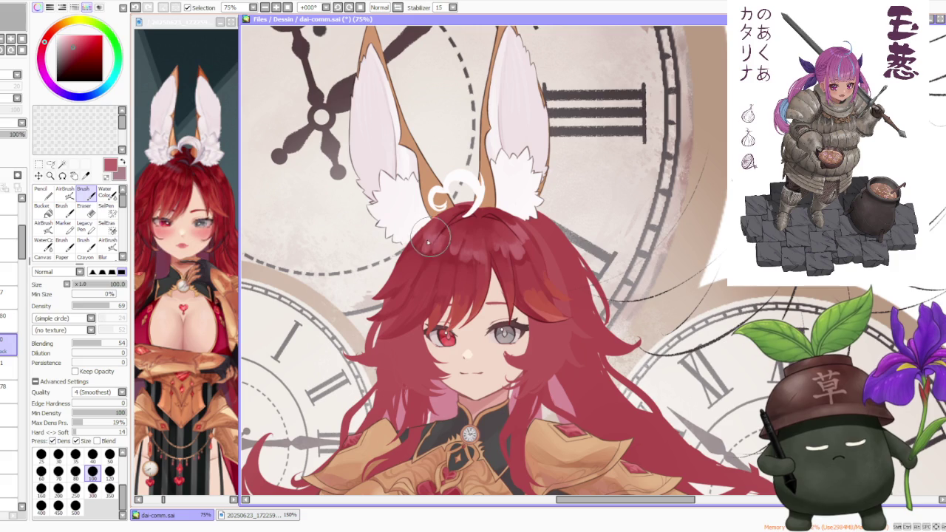
{"action": "left_click", "coordinate": [446, 214], "text": "alt"}
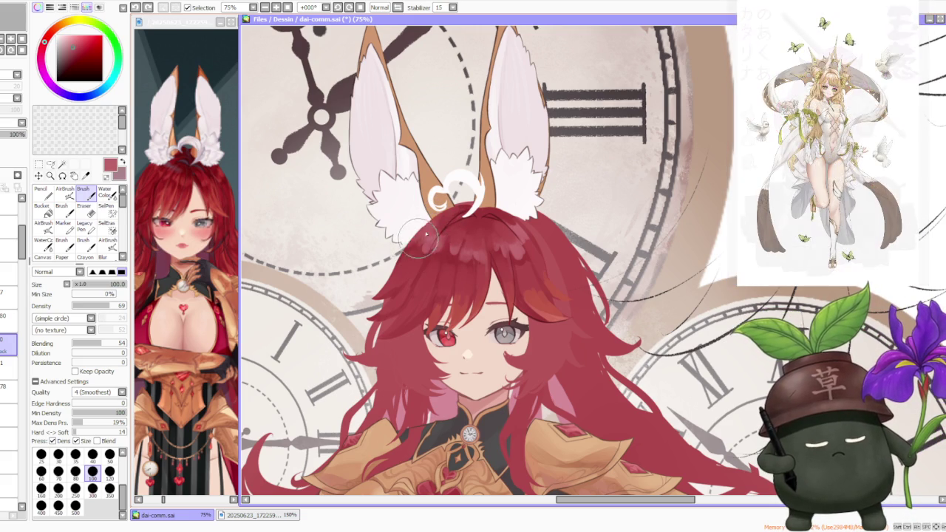
{"action": "left_click", "coordinate": [443, 224], "text": "alt"}
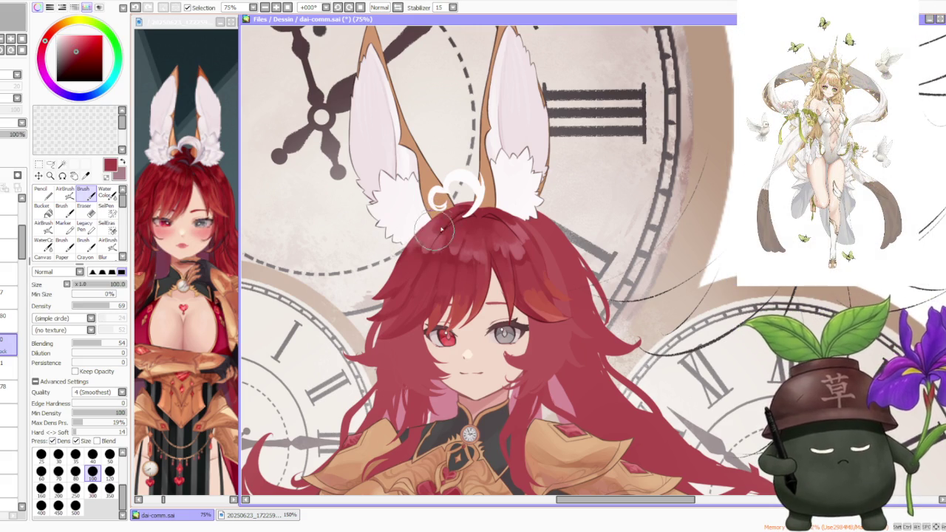
{"action": "left_click", "coordinate": [429, 257], "text": "alt"}
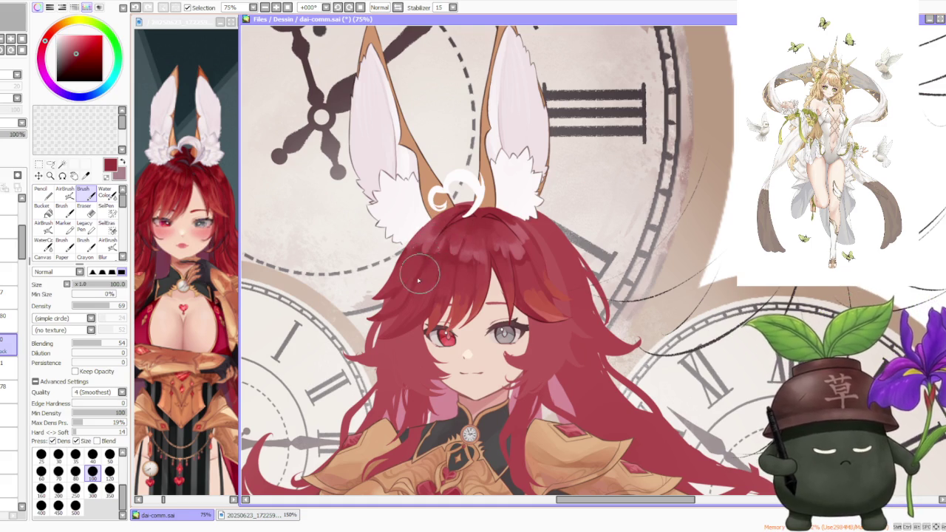
{"action": "scroll", "coordinate": [453, 221], "scroll_direction": "down", "scroll_amount": 2}
{"action": "scroll", "coordinate": [503, 199], "scroll_direction": "down", "scroll_amount": 1}
{"action": "scroll", "coordinate": [550, 181], "scroll_direction": "down", "scroll_amount": 1}
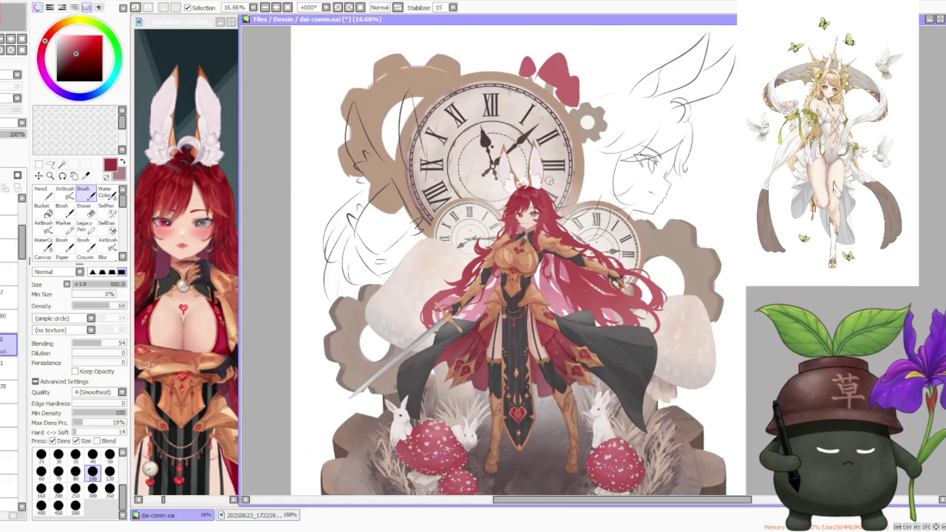
{"action": "scroll", "coordinate": [550, 173], "scroll_direction": "up", "scroll_amount": 3}
{"action": "scroll", "coordinate": [533, 183], "scroll_direction": "down", "scroll_amount": 1}
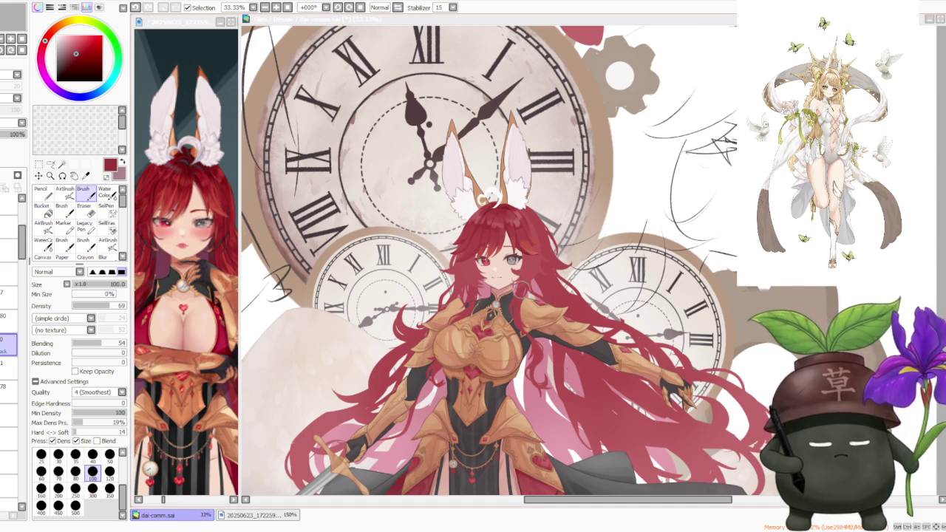
{"action": "scroll", "coordinate": [482, 200], "scroll_direction": "down", "scroll_amount": 1}
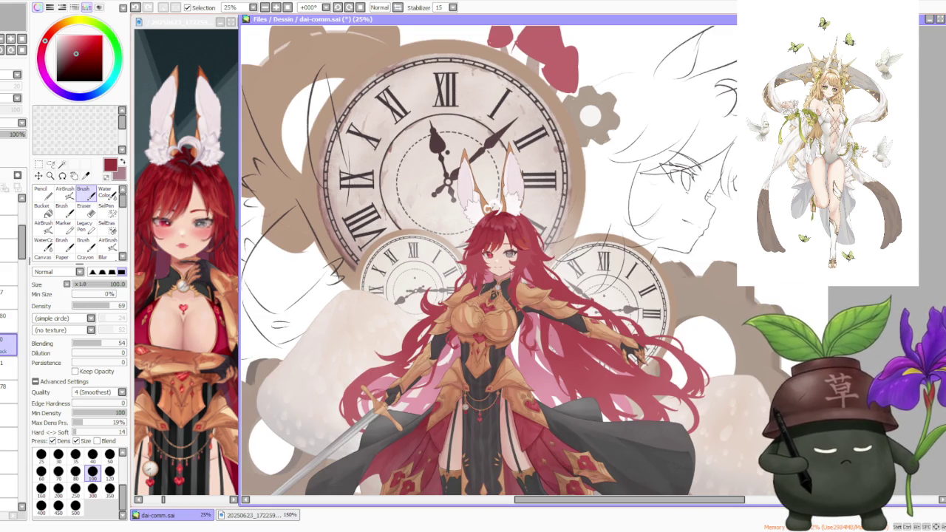
{"action": "scroll", "coordinate": [532, 221], "scroll_direction": "up", "scroll_amount": 4}
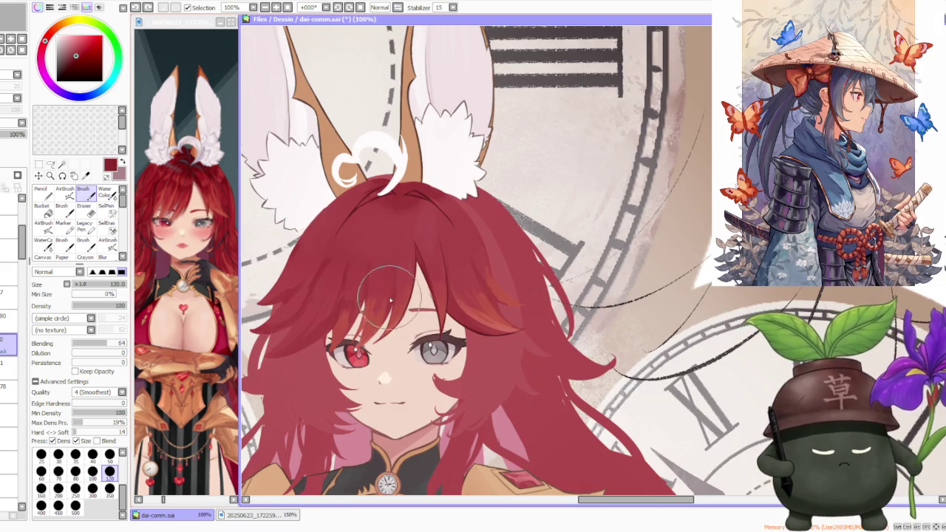
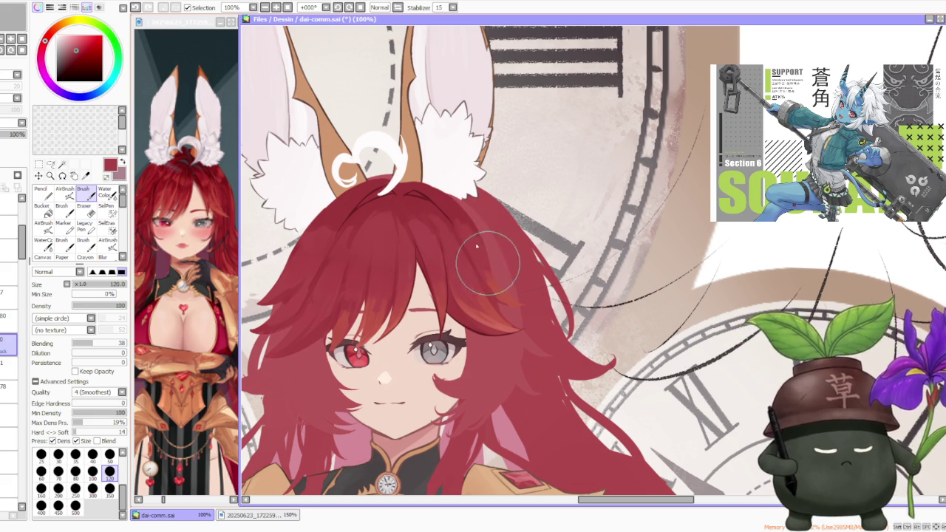
Toggle undo and redo on the recent fringe hair strokes, leaving the last one undone.
{"action": "scroll", "coordinate": [481, 232], "scroll_direction": "down", "scroll_amount": 4}
{"action": "scroll", "coordinate": [484, 231], "scroll_direction": "down", "scroll_amount": 1}
{"action": "scroll", "coordinate": [484, 215], "scroll_direction": "up", "scroll_amount": 2}
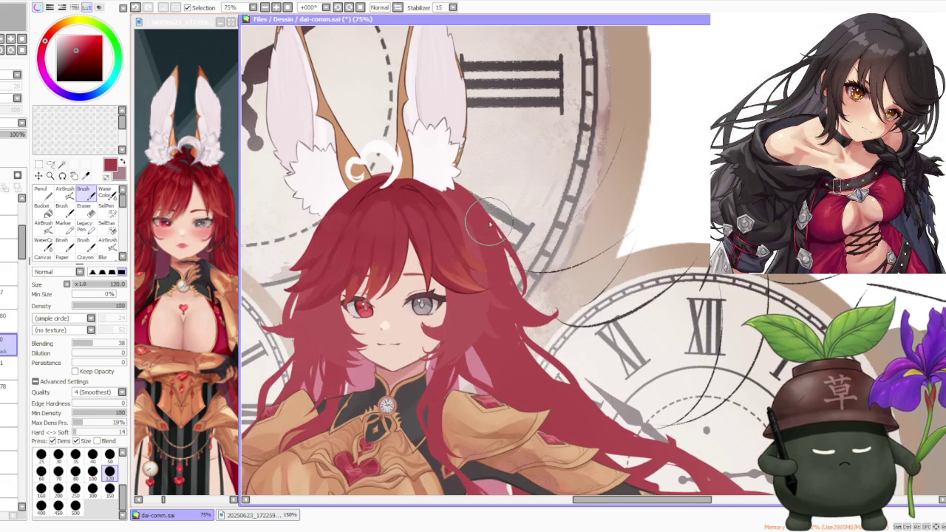
{"action": "key", "text": "ctrl+z"}
{"action": "key", "text": "ctrl+z"}
{"action": "key", "text": "ctrl+y"}
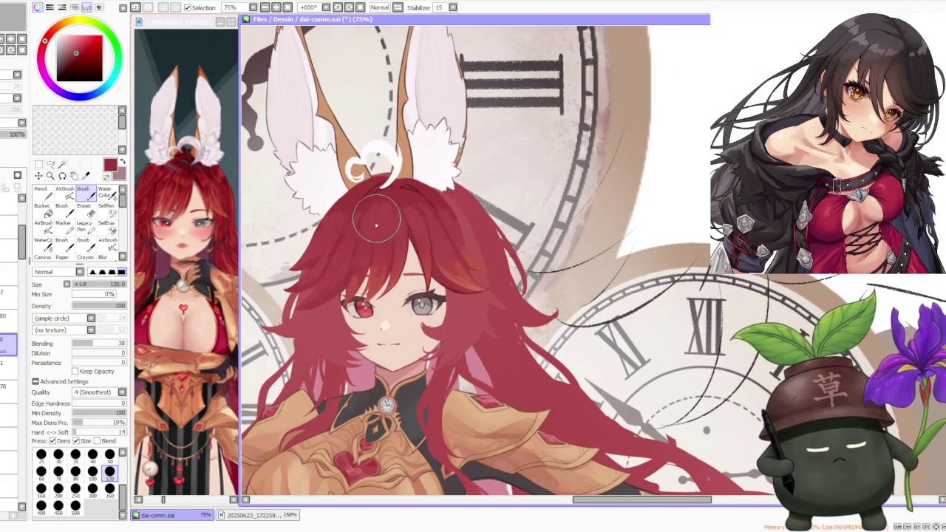
{"action": "key", "text": "ctrl+z"}
{"action": "key", "text": "ctrl+y"}
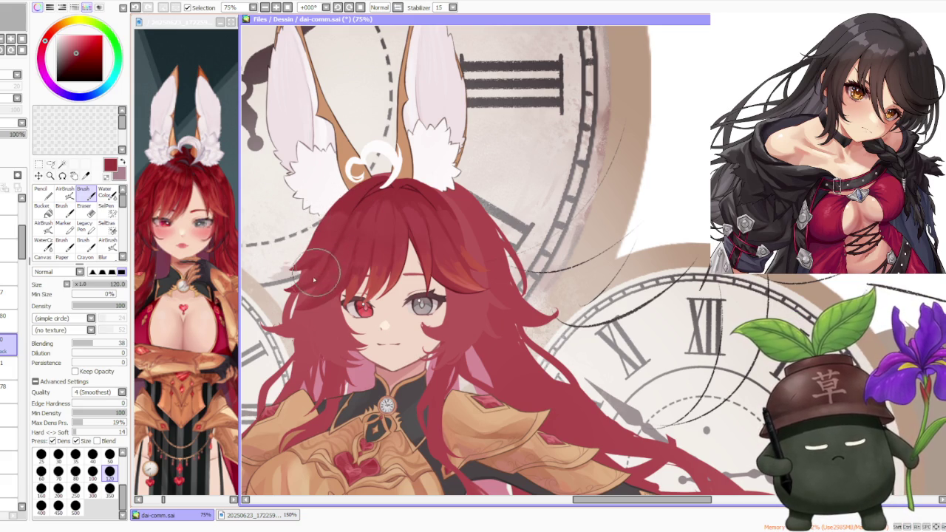
{"action": "key", "text": "ctrl+z"}
{"action": "key", "text": "ctrl+y"}
{"action": "key", "text": "ctrl+z"}
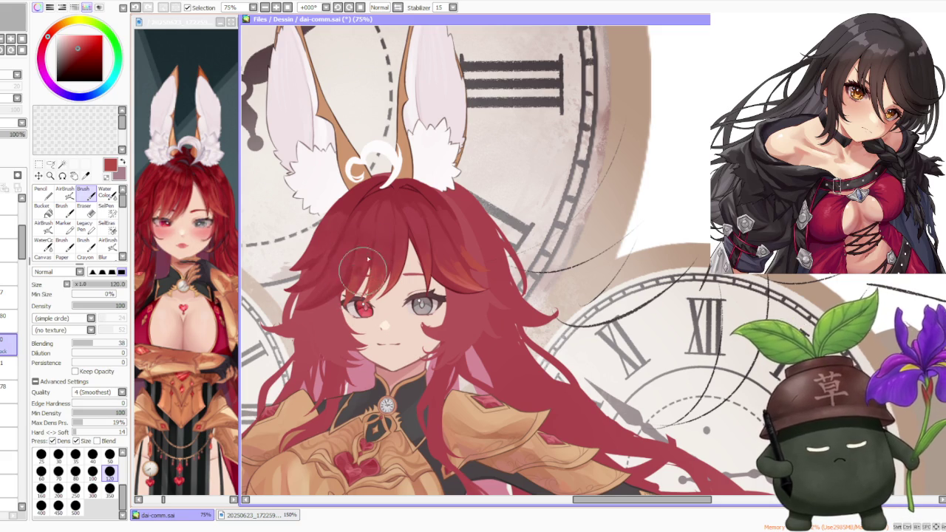
Sample a darker red from the hair and undo another fringe stroke.
{"action": "left_click", "coordinate": [358, 255], "text": "alt"}
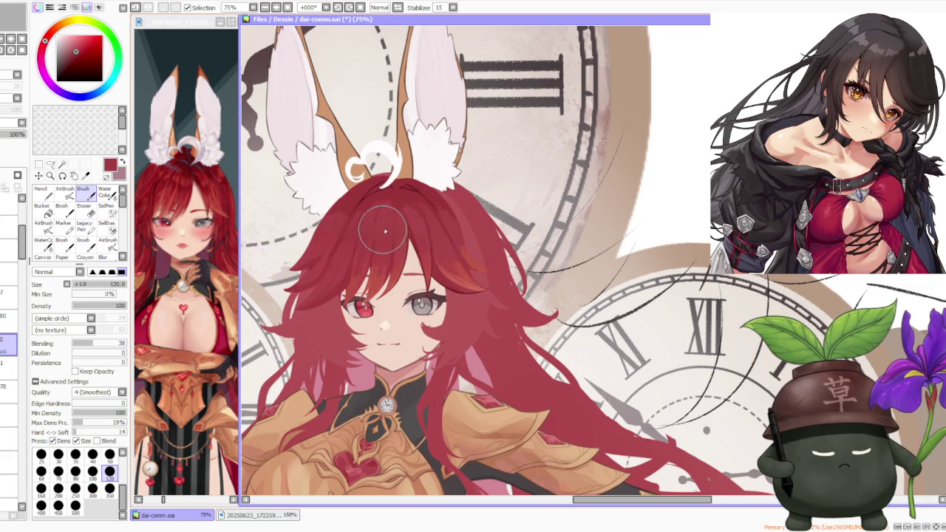
{"action": "key", "text": "ctrl+z"}
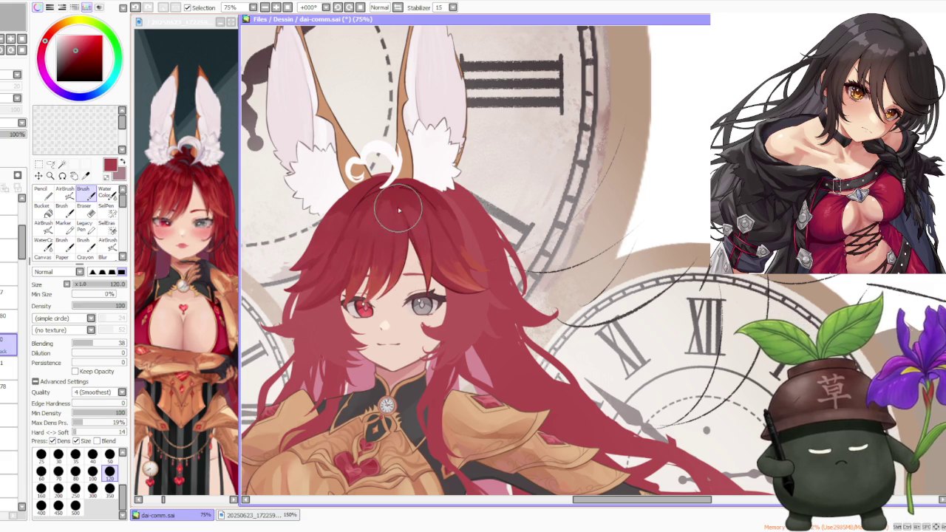
{"action": "scroll", "coordinate": [398, 242], "scroll_direction": "down", "scroll_amount": 1}
{"action": "scroll", "coordinate": [414, 215], "scroll_direction": "down", "scroll_amount": 1}
{"action": "scroll", "coordinate": [433, 163], "scroll_direction": "down", "scroll_amount": 1}
{"action": "scroll", "coordinate": [436, 151], "scroll_direction": "down", "scroll_amount": 1}
{"action": "scroll", "coordinate": [410, 159], "scroll_direction": "up", "scroll_amount": 4}
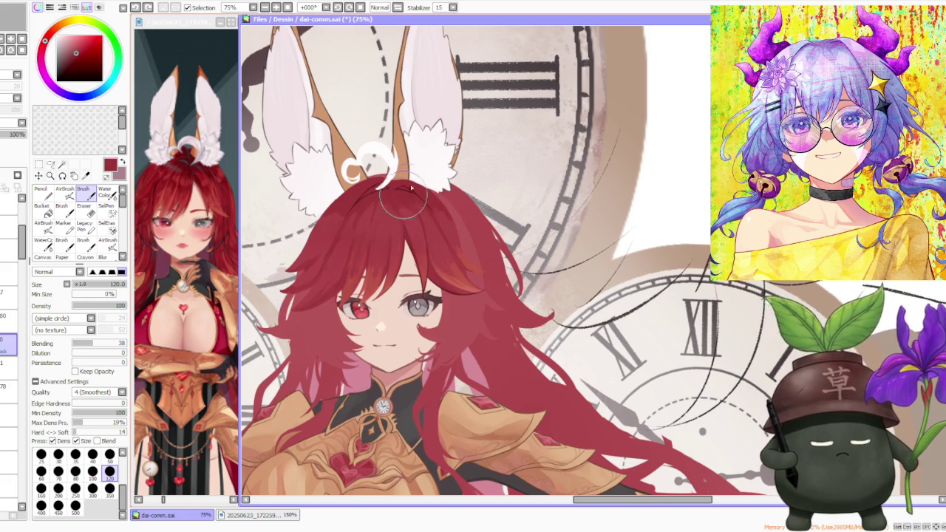
{"action": "scroll", "coordinate": [410, 194], "scroll_direction": "up", "scroll_amount": 1}
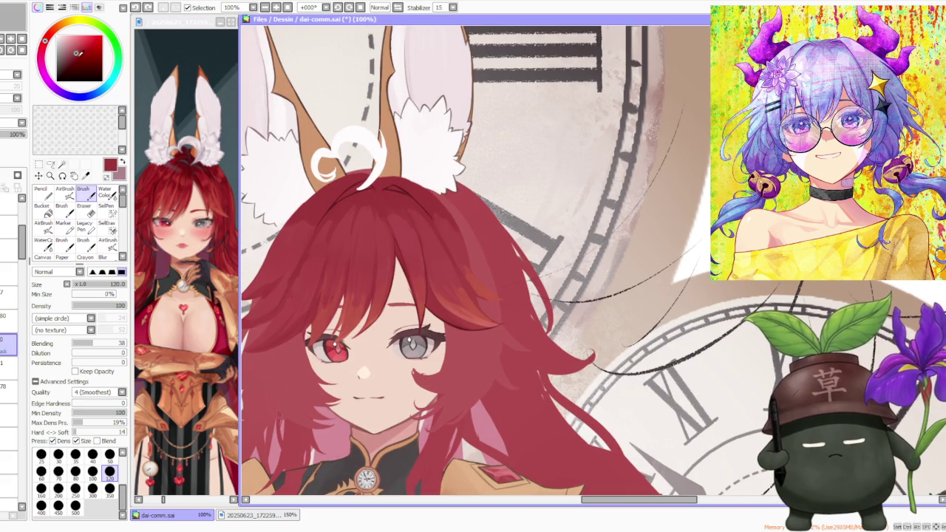
Switch to the soft AirBrush tool.
{"action": "left_click", "coordinate": [65, 190]}
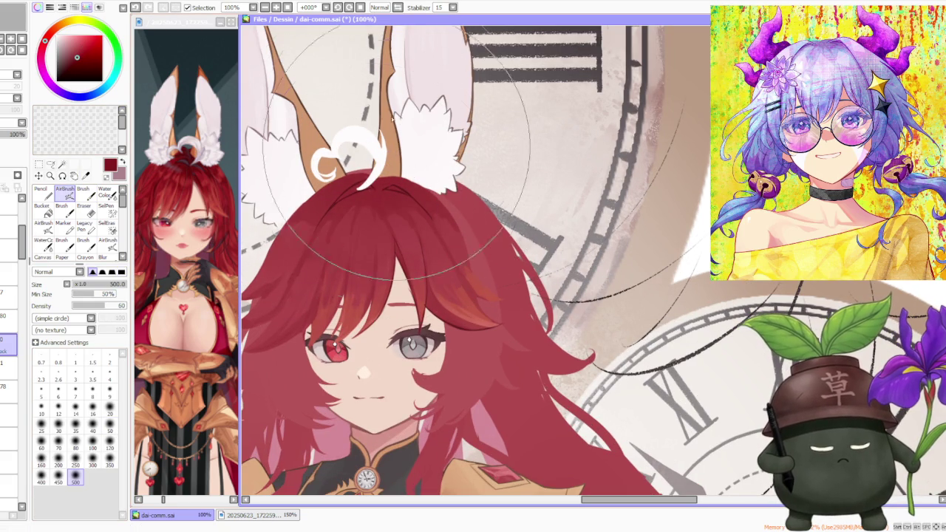
{"action": "scroll", "coordinate": [382, 130], "scroll_direction": "down", "scroll_amount": 1}
{"action": "scroll", "coordinate": [392, 130], "scroll_direction": "down", "scroll_amount": 2}
{"action": "scroll", "coordinate": [407, 130], "scroll_direction": "down", "scroll_amount": 1}
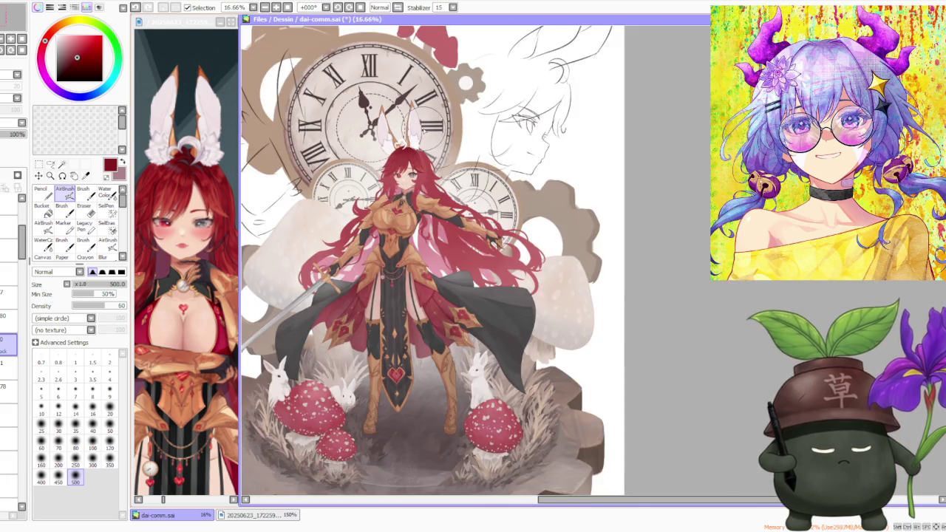
{"action": "scroll", "coordinate": [417, 129], "scroll_direction": "up", "scroll_amount": 2}
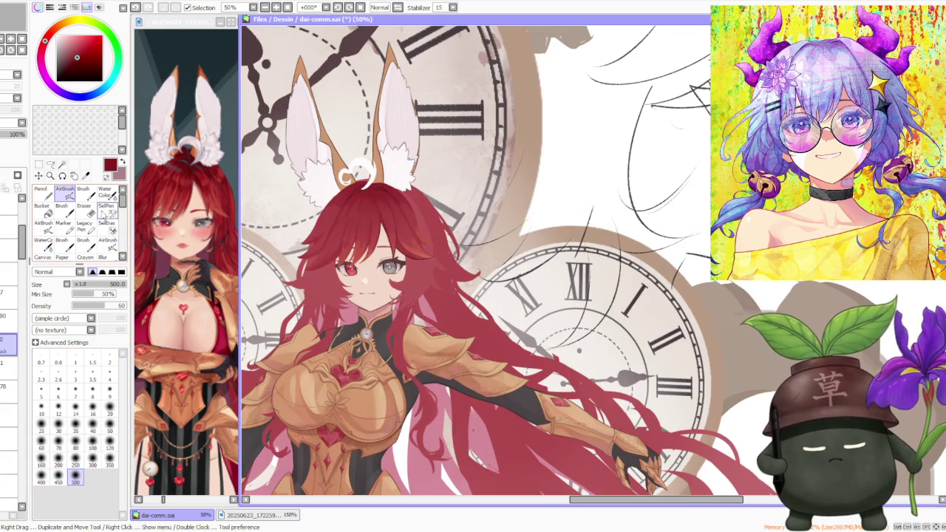
Switch back to the Brush and shade the fringe above the eyes darker red.
{"action": "left_click", "coordinate": [83, 190]}
{"action": "scroll", "coordinate": [414, 236], "scroll_direction": "up", "scroll_amount": 1}
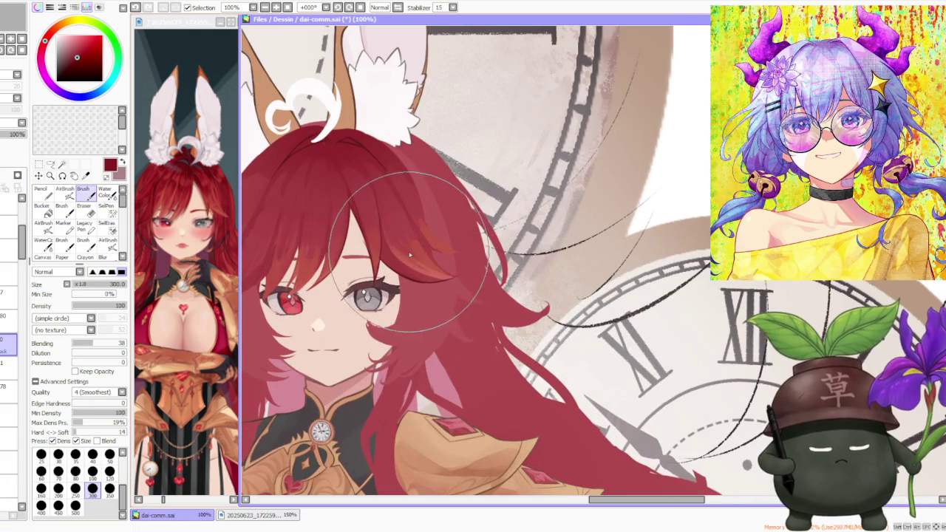
{"action": "left_click_drag", "start_coordinate": [415, 237], "coordinate": [430, 258]}
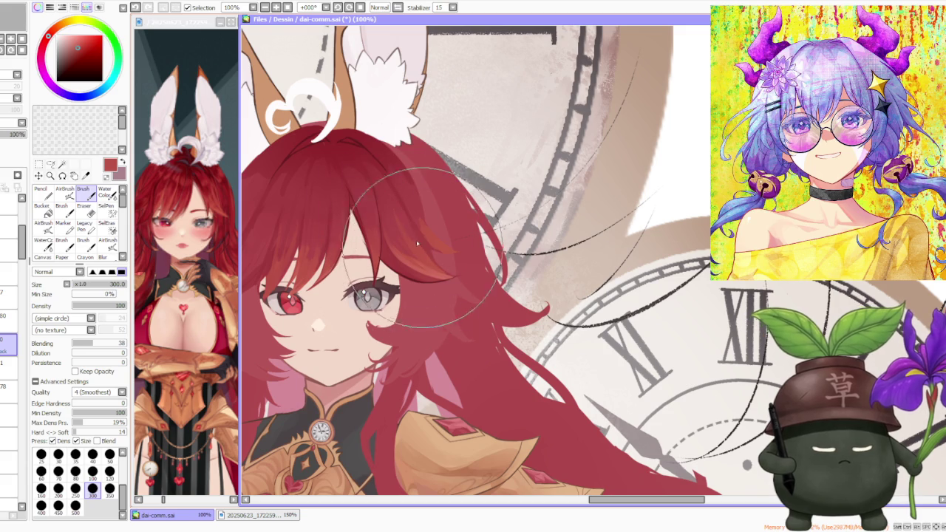
{"action": "mouse_move", "coordinate": [430, 259]}
{"action": "left_mouse_down"}
{"action": "mouse_move", "coordinate": [411, 237]}
{"action": "mouse_move", "coordinate": [424, 268]}
{"action": "left_mouse_up"}
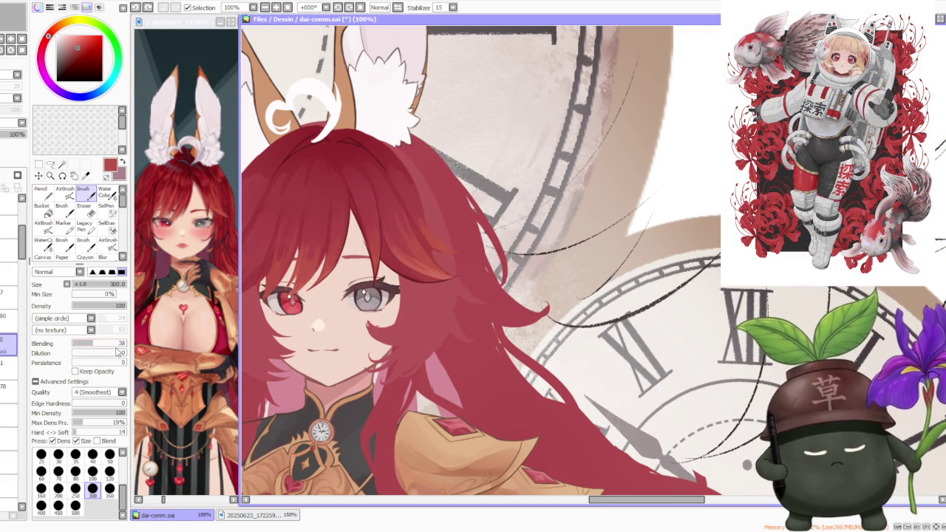
Repaint the forehead hair shading at brush size 250.
{"action": "left_click", "coordinate": [75, 488]}
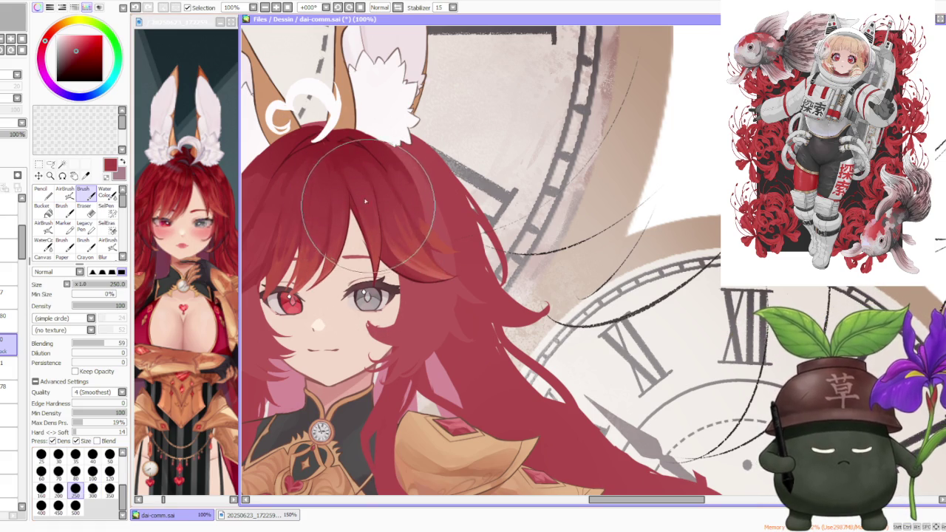
{"action": "key", "text": "ctrl+z"}
{"action": "left_click_drag", "start_coordinate": [299, 192], "coordinate": [303, 244]}
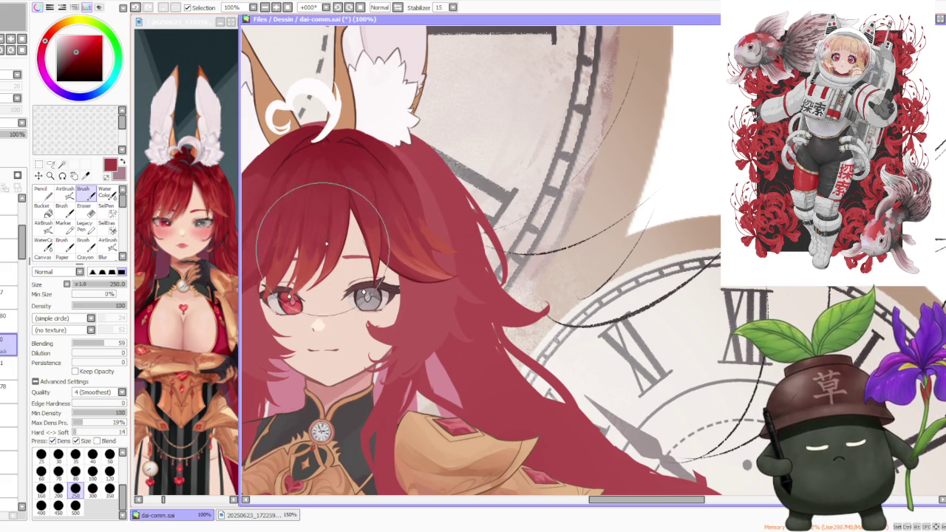
Drop the brush to size 50 and Blending 49, undoing stray small strokes.
{"action": "left_click", "coordinate": [110, 454]}
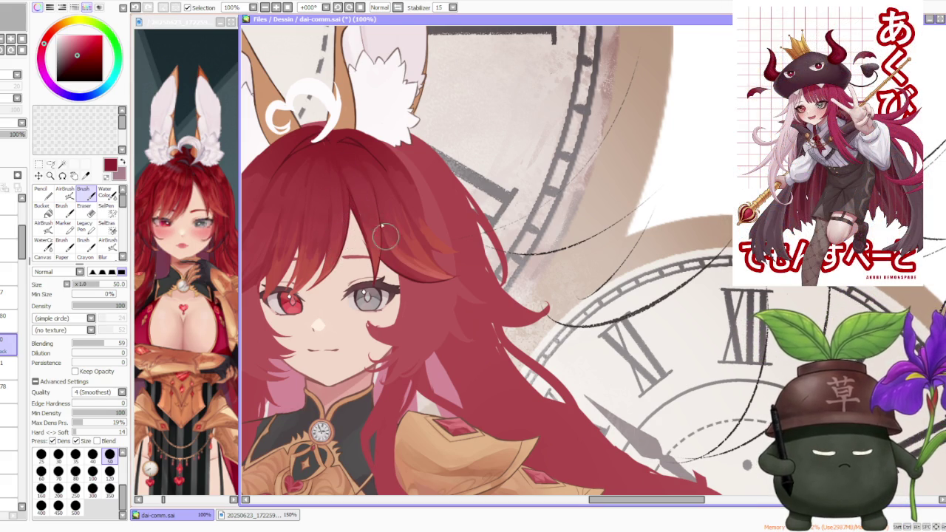
{"action": "key", "text": "ctrl+z"}
{"action": "key", "text": "minus"}
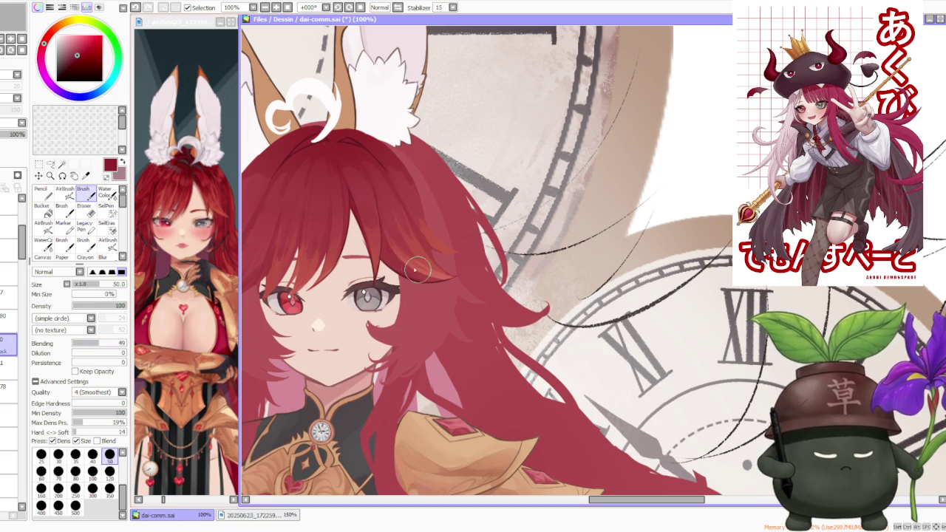
{"action": "key", "text": "ctrl+z"}
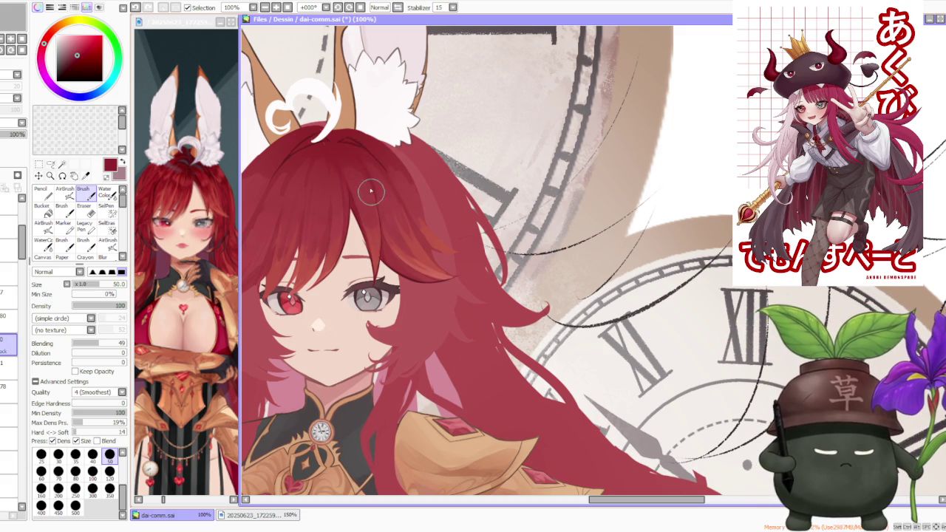
{"action": "scroll", "coordinate": [309, 162], "scroll_direction": "down", "scroll_amount": 4}
{"action": "scroll", "coordinate": [308, 162], "scroll_direction": "up", "scroll_amount": 4}
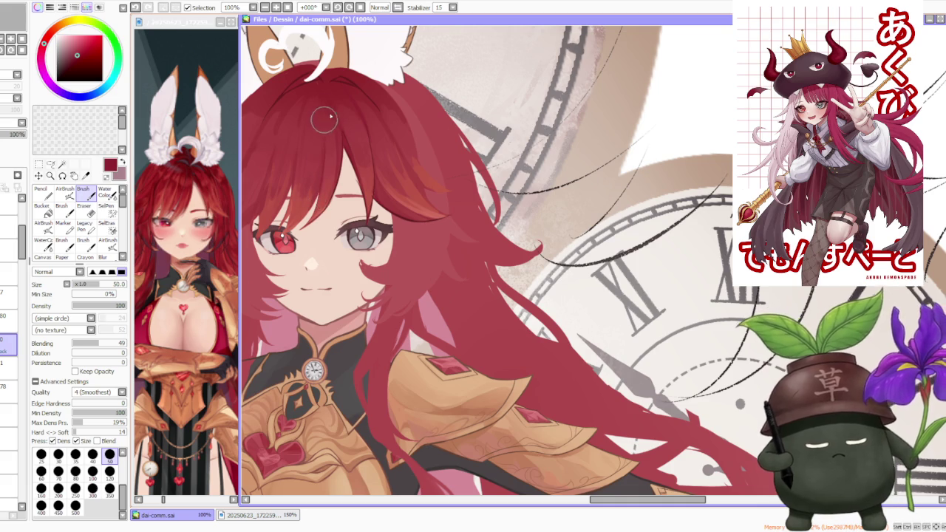
{"action": "scroll", "coordinate": [325, 132], "scroll_direction": "down", "scroll_amount": 2}
{"action": "scroll", "coordinate": [332, 131], "scroll_direction": "up", "scroll_amount": 3}
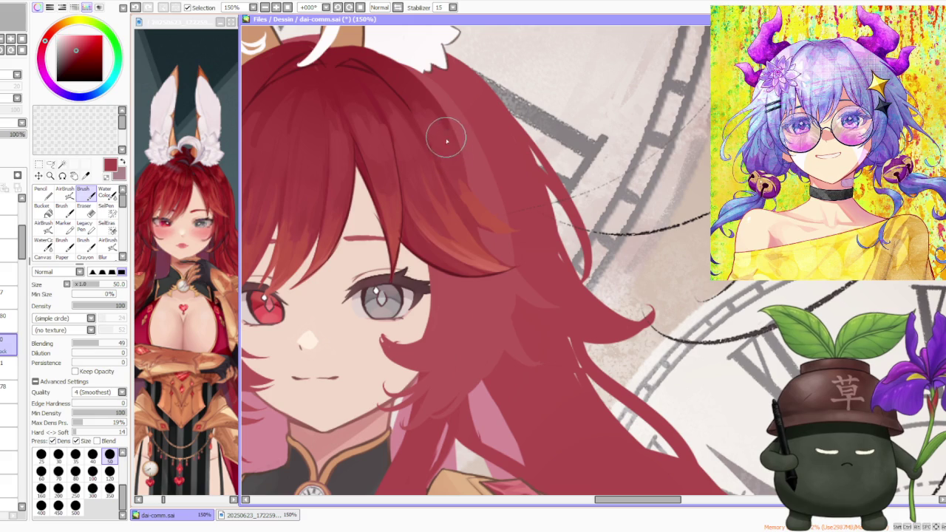
Redraw three fine strands on the fringe, undoing each previous attempt.
{"action": "scroll", "coordinate": [441, 118], "scroll_direction": "down", "scroll_amount": 2}
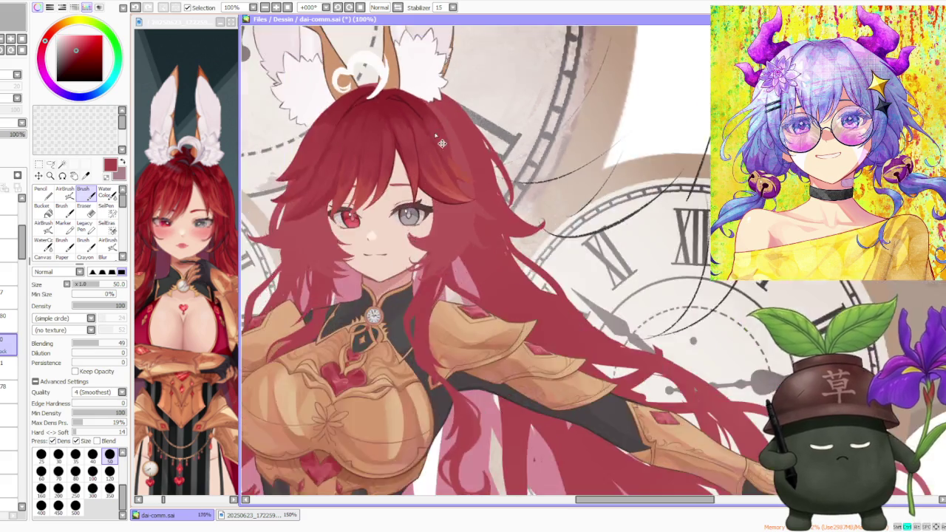
{"action": "scroll", "coordinate": [442, 118], "scroll_direction": "down", "scroll_amount": 1}
{"action": "scroll", "coordinate": [414, 184], "scroll_direction": "up", "scroll_amount": 2}
{"action": "scroll", "coordinate": [404, 231], "scroll_direction": "up", "scroll_amount": 1}
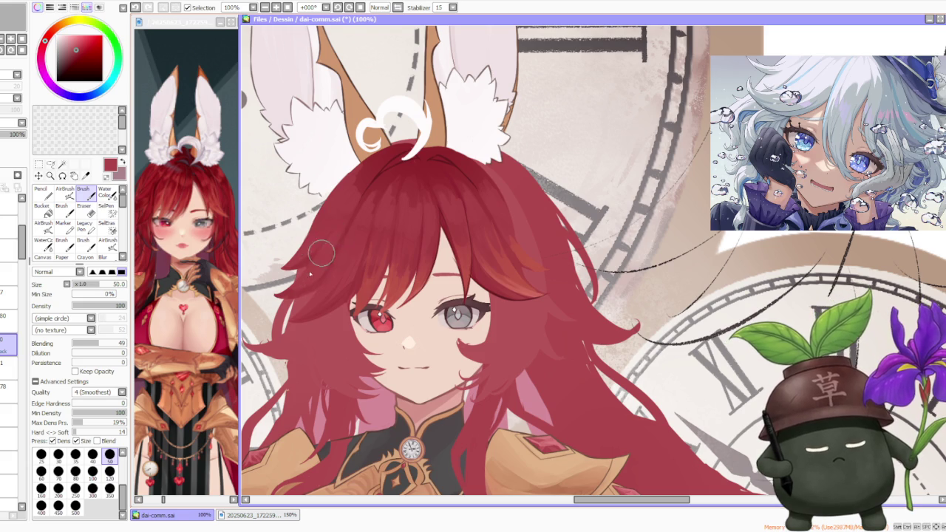
{"action": "key", "text": "ctrl+z"}
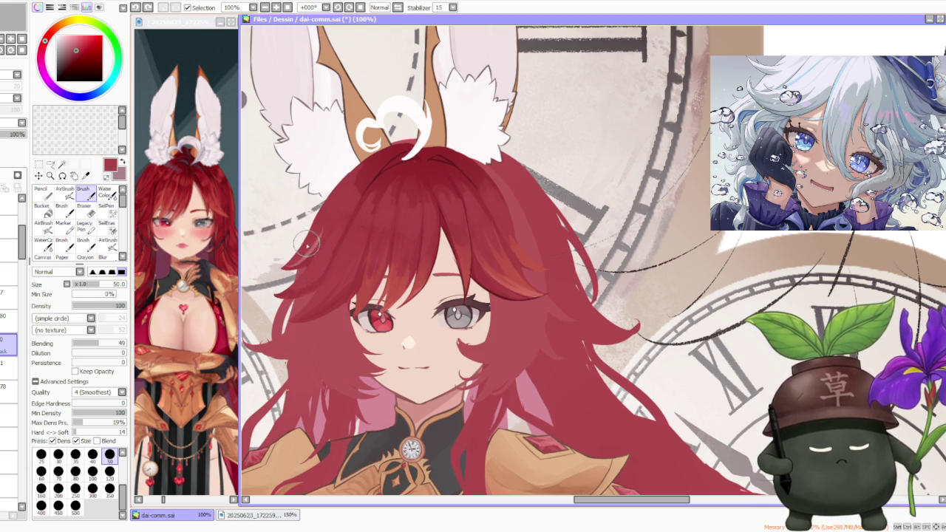
{"action": "left_click_drag", "start_coordinate": [290, 262], "coordinate": [301, 250]}
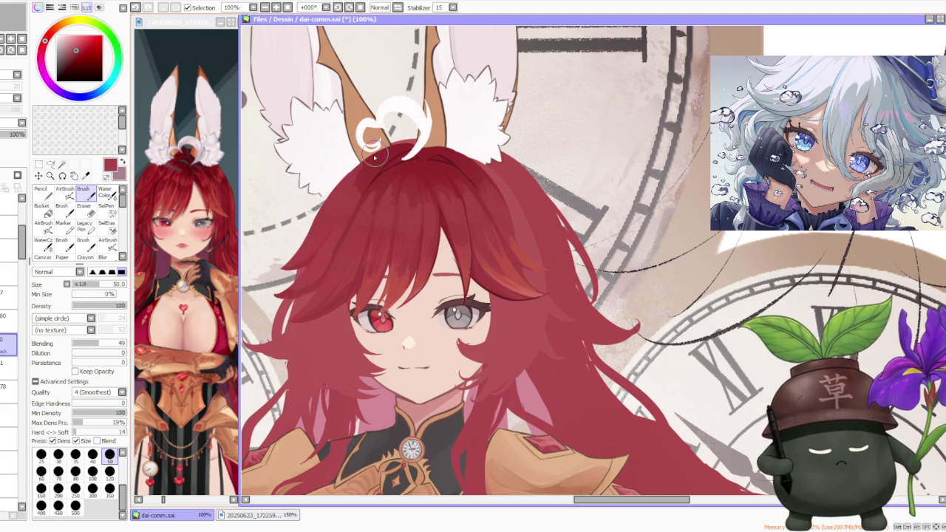
{"action": "key", "text": "ctrl+z"}
{"action": "left_click_drag", "start_coordinate": [325, 260], "coordinate": [357, 177]}
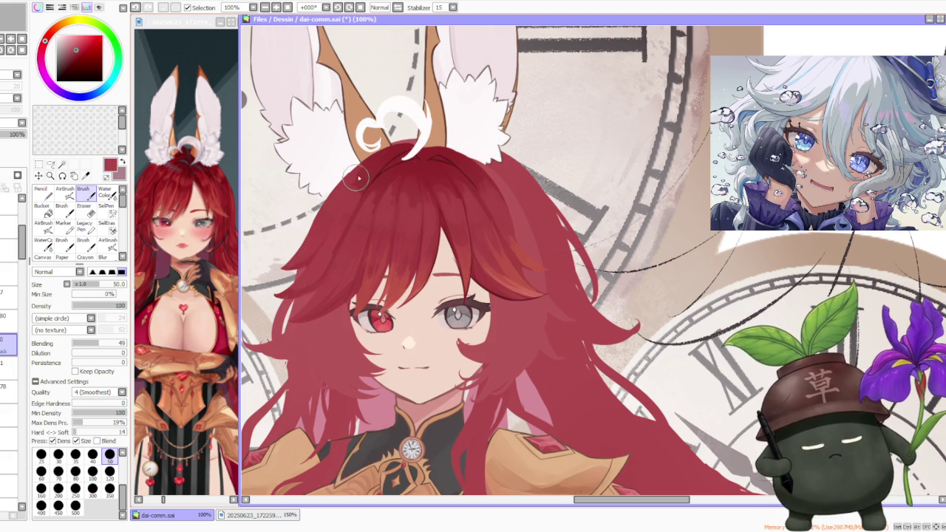
{"action": "key", "text": "ctrl+z"}
{"action": "left_click_drag", "start_coordinate": [302, 268], "coordinate": [316, 263]}
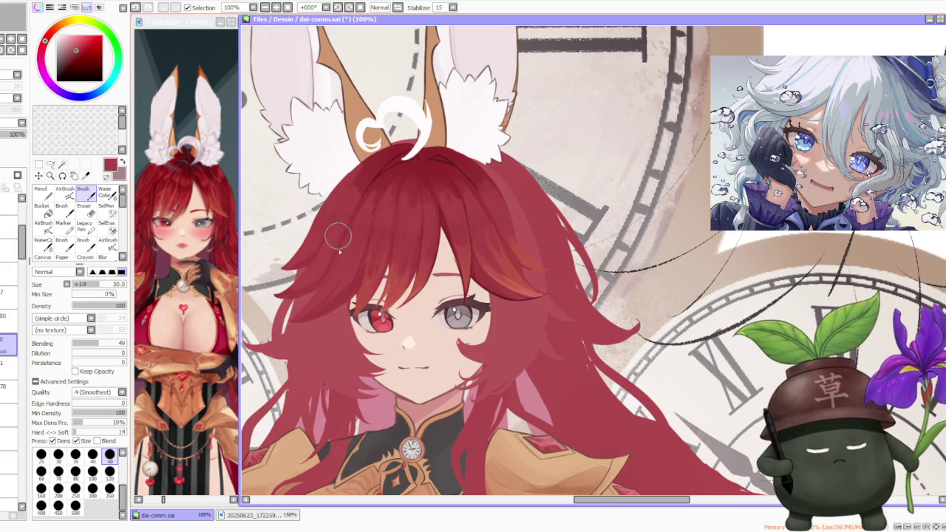
Zoom out to 25% to review the whole illustration.
{"action": "scroll", "coordinate": [339, 236], "scroll_direction": "down", "scroll_amount": 1}
{"action": "scroll", "coordinate": [338, 237], "scroll_direction": "down", "scroll_amount": 1}
{"action": "scroll", "coordinate": [338, 236], "scroll_direction": "down", "scroll_amount": 1}
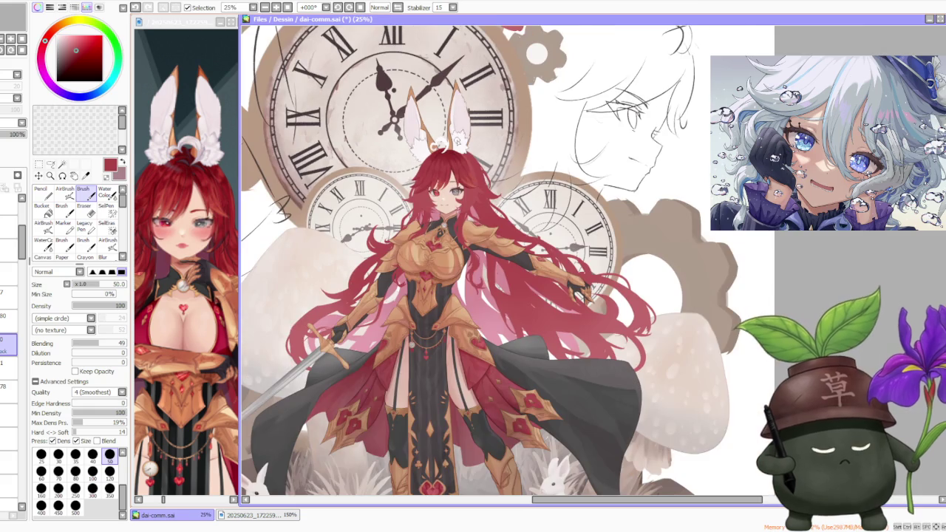
{"action": "scroll", "coordinate": [338, 236], "scroll_direction": "down", "scroll_amount": 1}
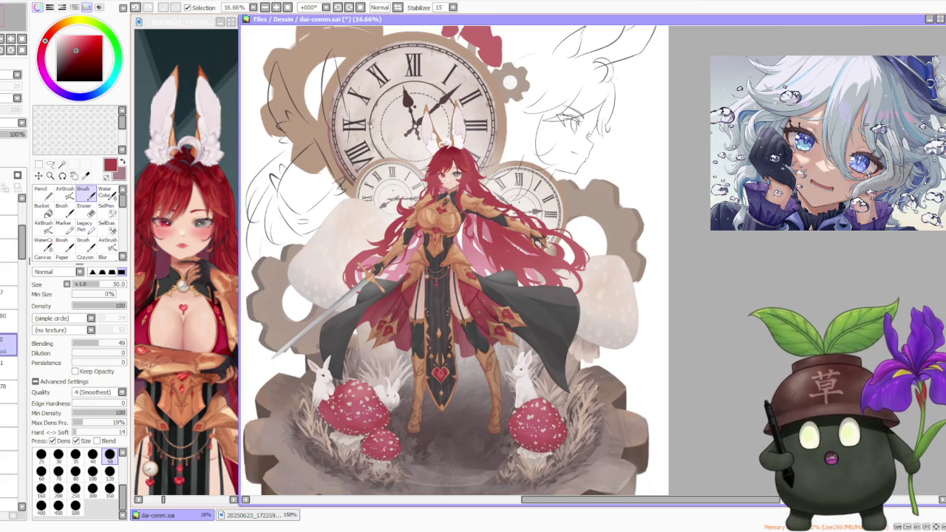
{"action": "scroll", "coordinate": [425, 135], "scroll_direction": "up", "scroll_amount": 3}
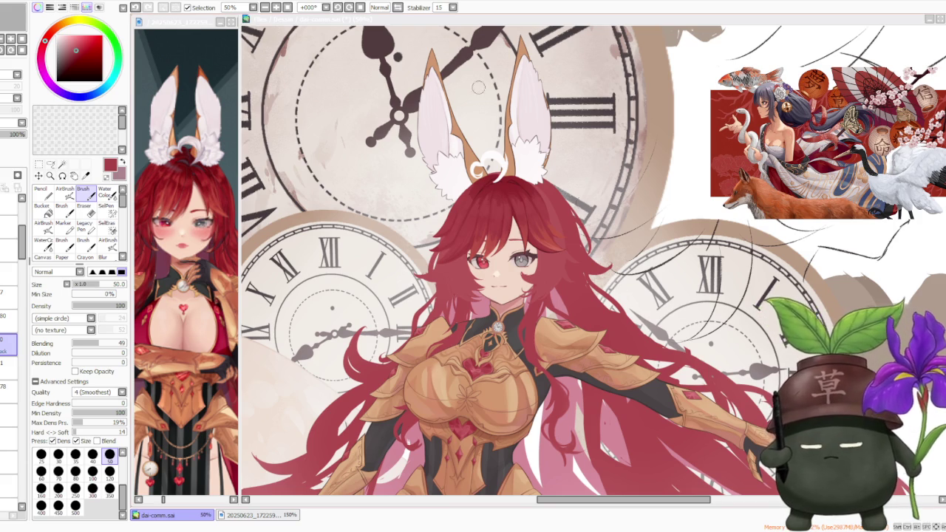
{"action": "scroll", "coordinate": [572, 260], "scroll_direction": "down", "scroll_amount": 1}
{"action": "scroll", "coordinate": [572, 260], "scroll_direction": "down", "scroll_amount": 1}
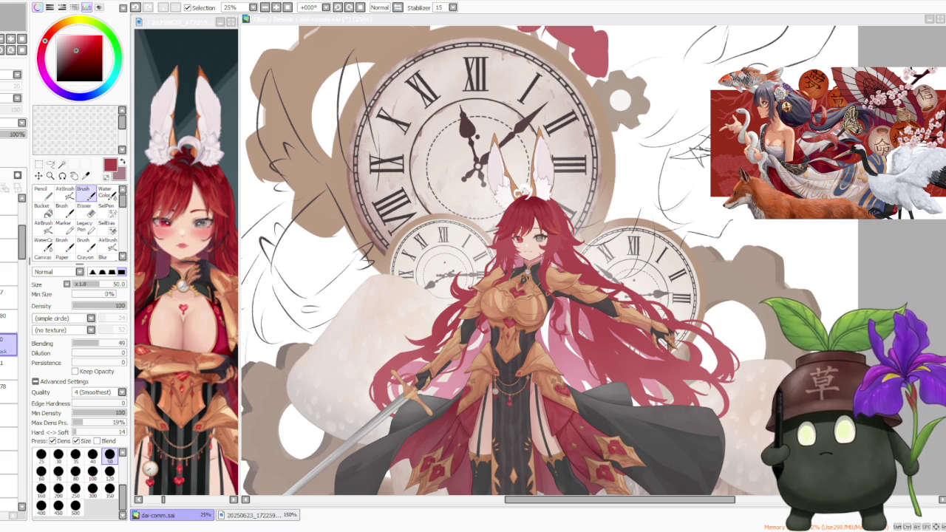
{"action": "scroll", "coordinate": [524, 196], "scroll_direction": "down", "scroll_amount": 1}
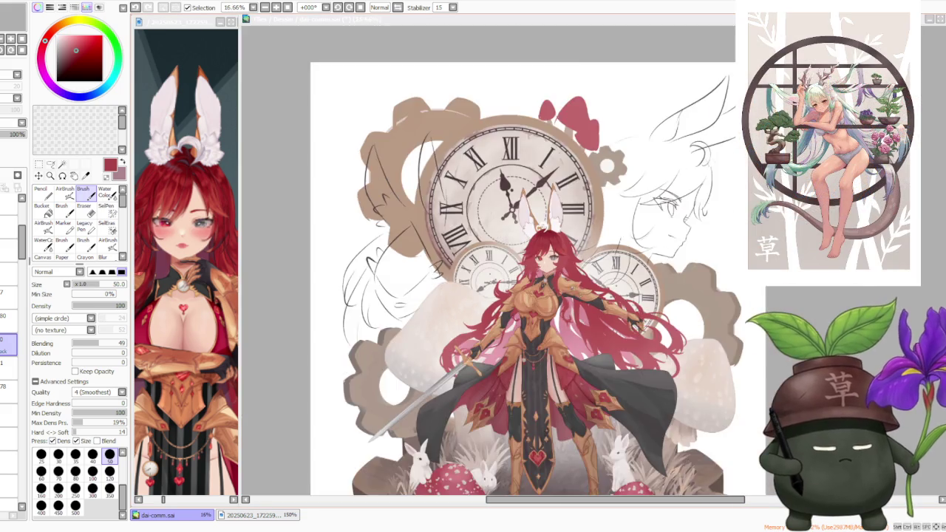
{"action": "scroll", "coordinate": [525, 196], "scroll_direction": "up", "scroll_amount": 3}
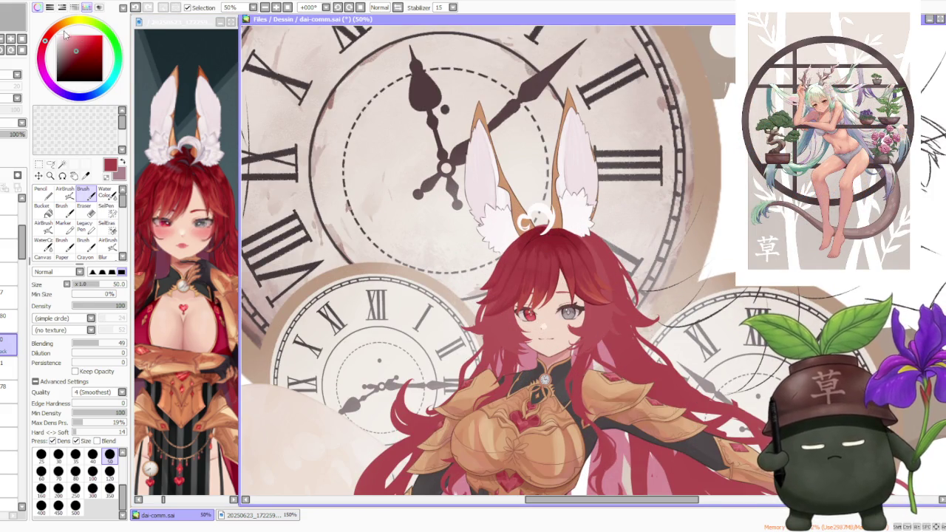
Set brush size 100 and darken fringe strands, undoing the last stroke.
{"action": "left_click", "coordinate": [93, 471]}
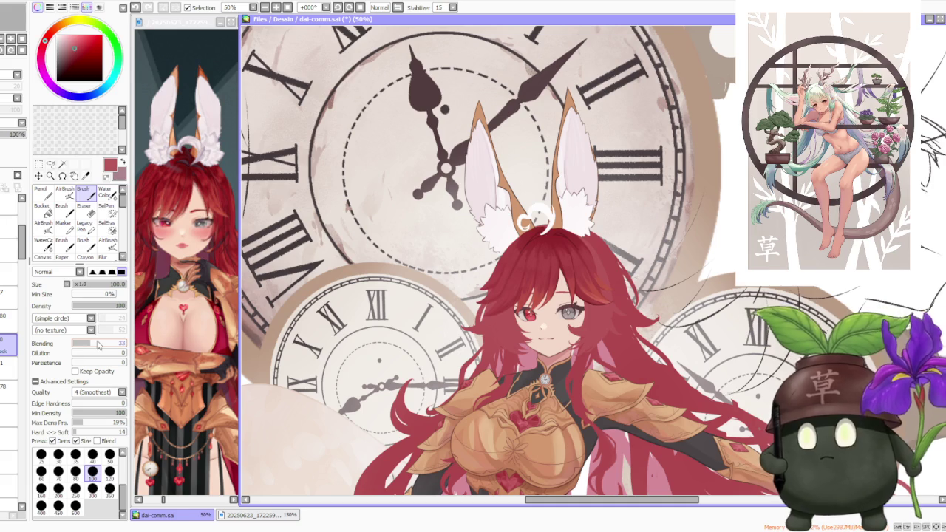
{"action": "scroll", "coordinate": [547, 237], "scroll_direction": "up", "scroll_amount": 1}
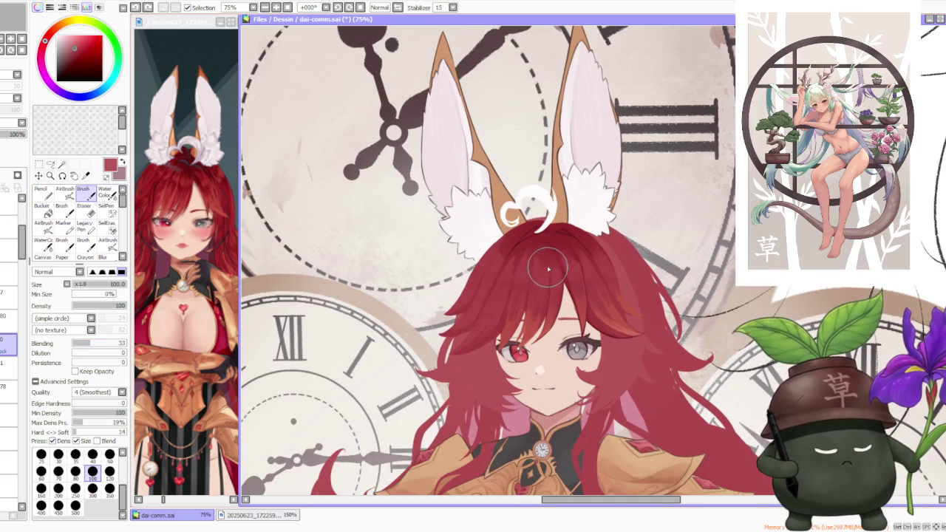
{"action": "left_click_drag", "start_coordinate": [542, 294], "coordinate": [532, 294]}
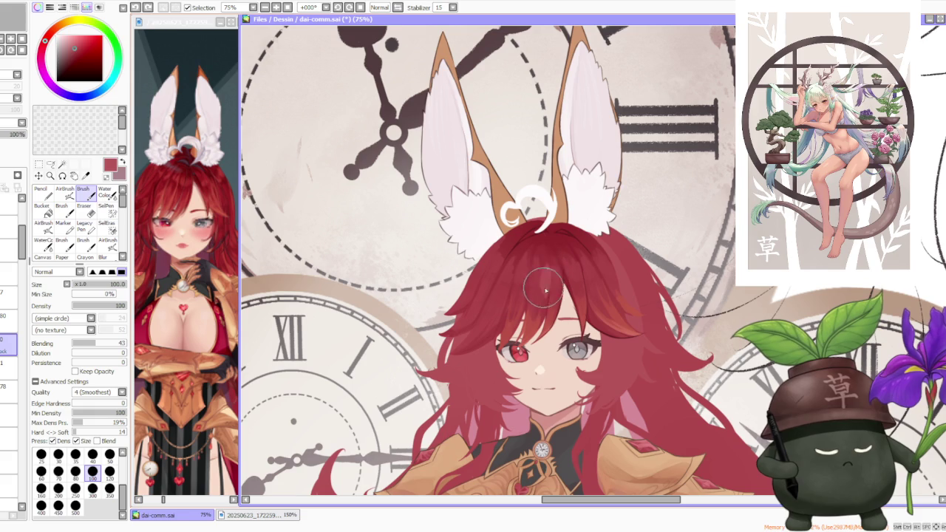
{"action": "left_click_drag", "start_coordinate": [524, 266], "coordinate": [526, 257]}
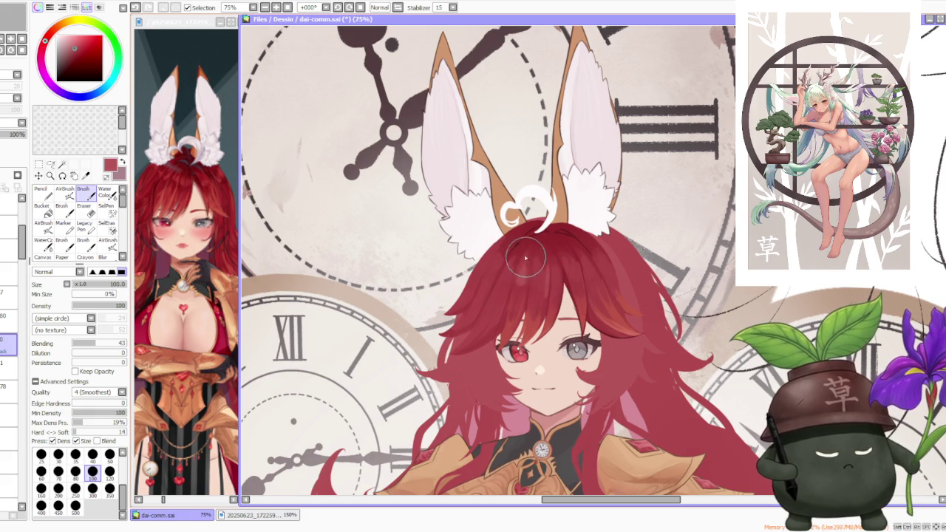
{"action": "key", "text": "ctrl+z"}
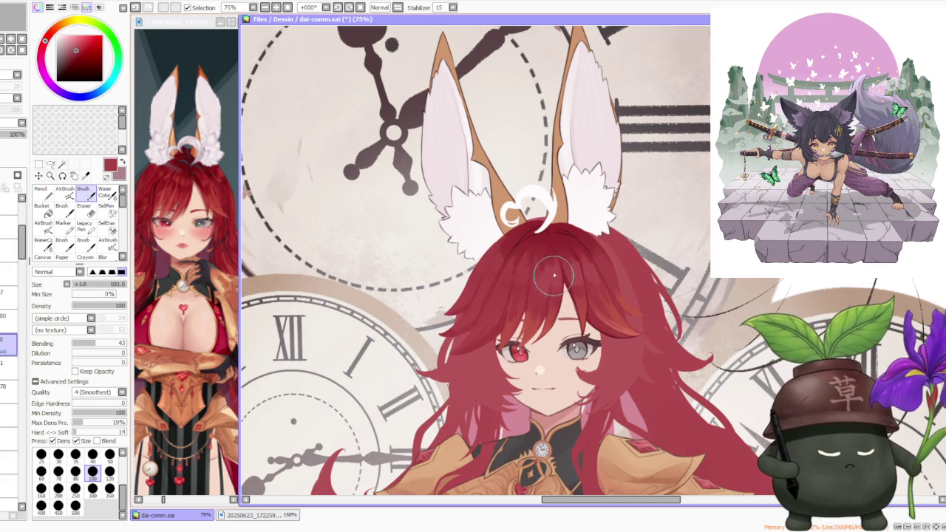
Sample darker and lighter hair reds, undo two more strokes, and zoom out to 33%.
{"action": "left_click", "coordinate": [550, 252], "text": "alt"}
{"action": "left_click", "coordinate": [556, 296], "text": "alt"}
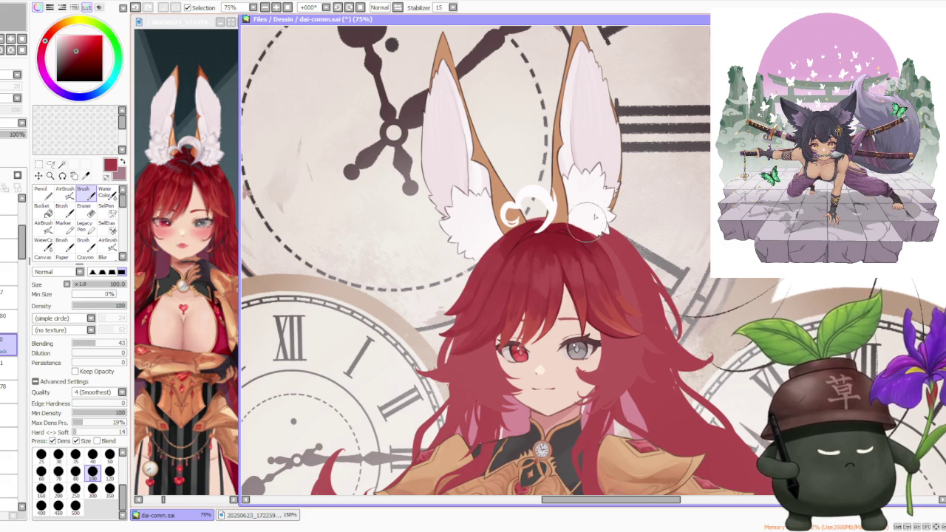
{"action": "scroll", "coordinate": [588, 226], "scroll_direction": "down", "scroll_amount": 3}
{"action": "scroll", "coordinate": [589, 243], "scroll_direction": "up", "scroll_amount": 3}
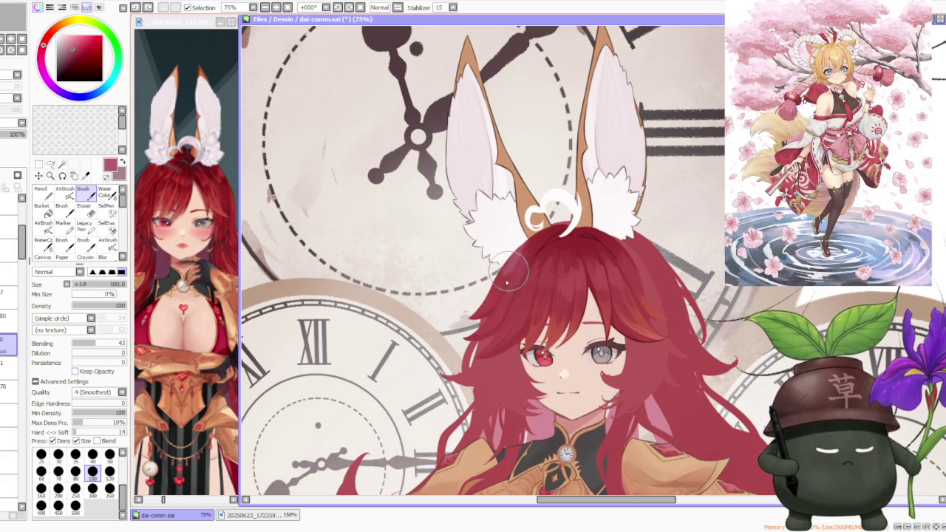
{"action": "scroll", "coordinate": [510, 229], "scroll_direction": "down", "scroll_amount": 2}
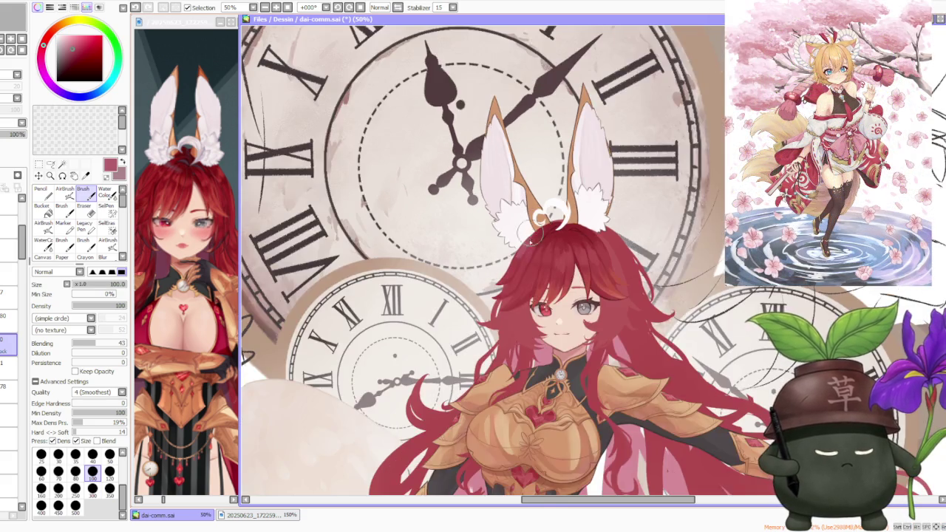
{"action": "scroll", "coordinate": [517, 236], "scroll_direction": "up", "scroll_amount": 3}
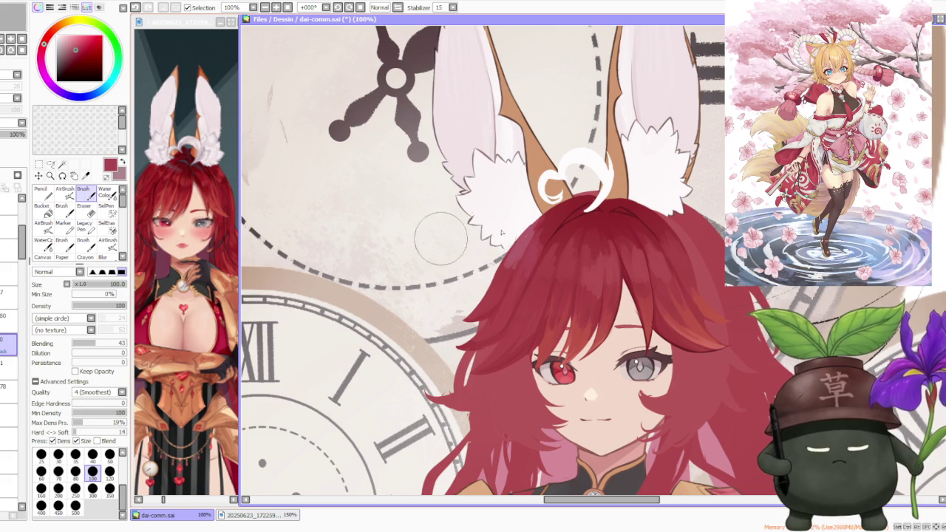
{"action": "key", "text": "ctrl+z"}
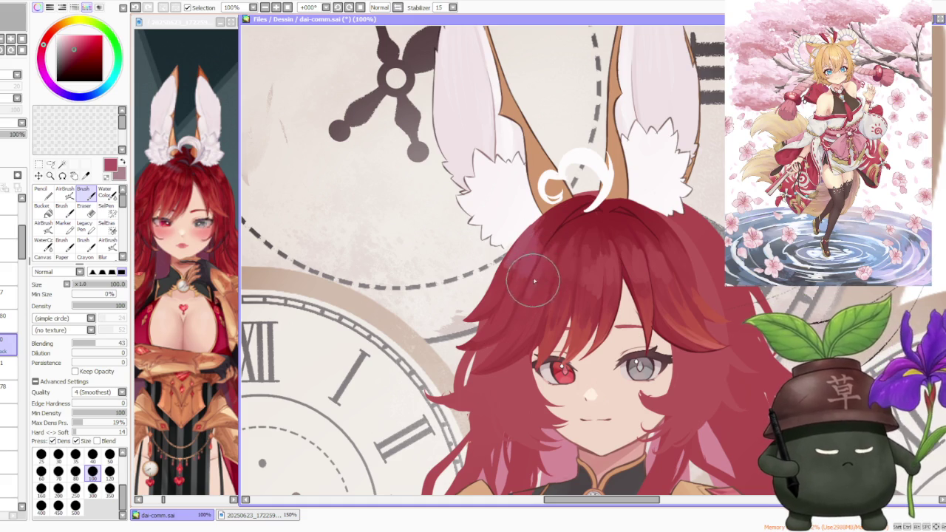
{"action": "key", "text": "ctrl+z"}
{"action": "left_click", "coordinate": [566, 263], "text": "alt"}
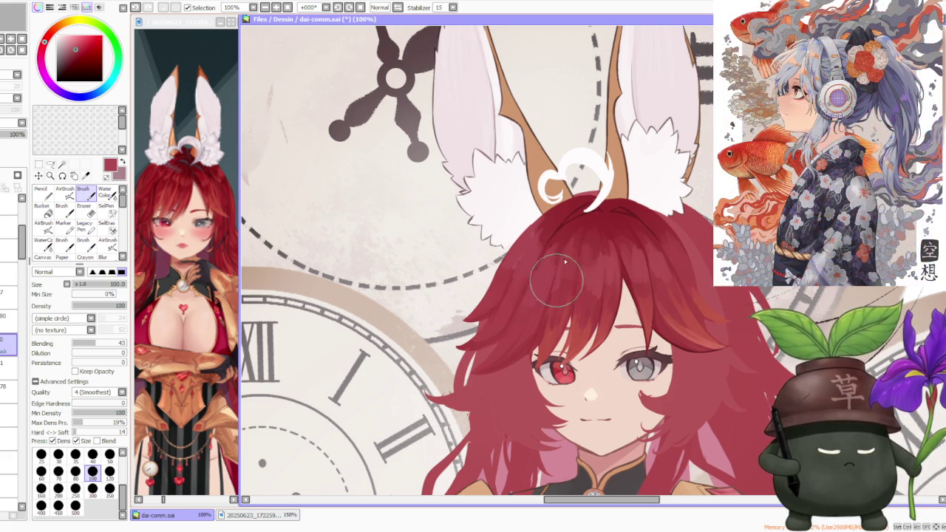
{"action": "scroll", "coordinate": [566, 260], "scroll_direction": "down", "scroll_amount": 3}
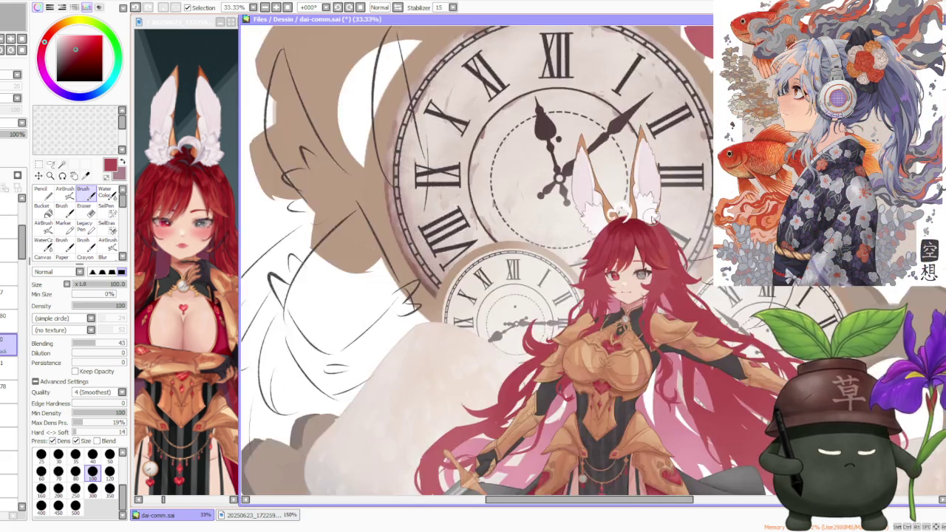
Repaint the upper-left hair deeper red and sample several reds near the left ear.
{"action": "scroll", "coordinate": [661, 208], "scroll_direction": "up", "scroll_amount": 3}
{"action": "mouse_move", "coordinate": [523, 294]}
{"action": "left_mouse_down"}
{"action": "mouse_move", "coordinate": [464, 289]}
{"action": "mouse_move", "coordinate": [451, 321]}
{"action": "mouse_move", "coordinate": [480, 267]}
{"action": "mouse_move", "coordinate": [451, 333]}
{"action": "mouse_move", "coordinate": [455, 277]}
{"action": "mouse_move", "coordinate": [454, 310]}
{"action": "mouse_move", "coordinate": [470, 266]}
{"action": "mouse_move", "coordinate": [510, 235]}
{"action": "mouse_move", "coordinate": [486, 258]}
{"action": "left_mouse_up"}
{"action": "left_click", "coordinate": [490, 249], "text": "alt"}
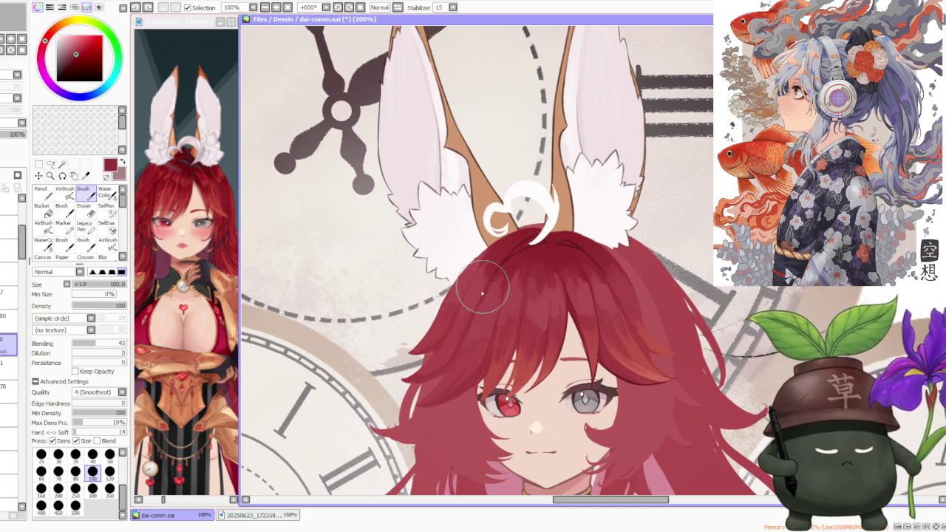
{"action": "left_click", "coordinate": [501, 265], "text": "alt"}
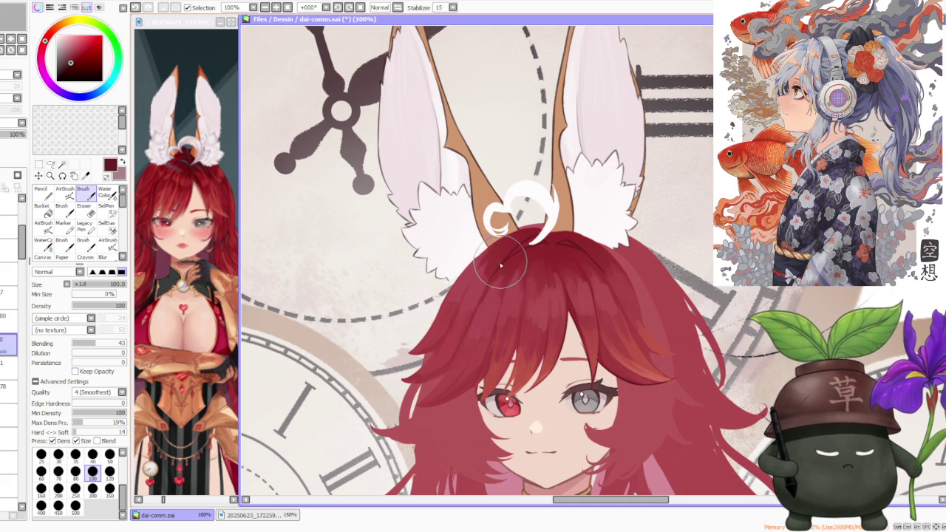
{"action": "left_click", "coordinate": [491, 318], "text": "alt"}
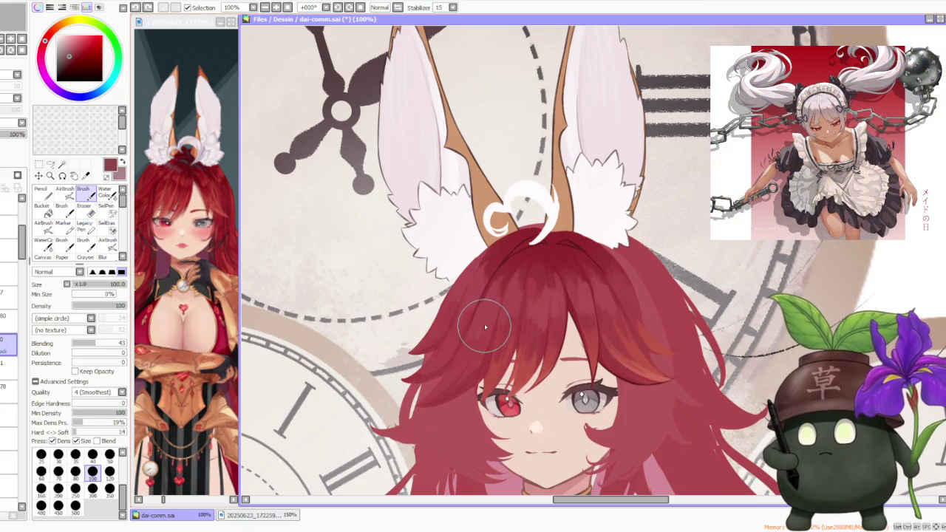
{"action": "left_click", "coordinate": [569, 262], "text": "alt"}
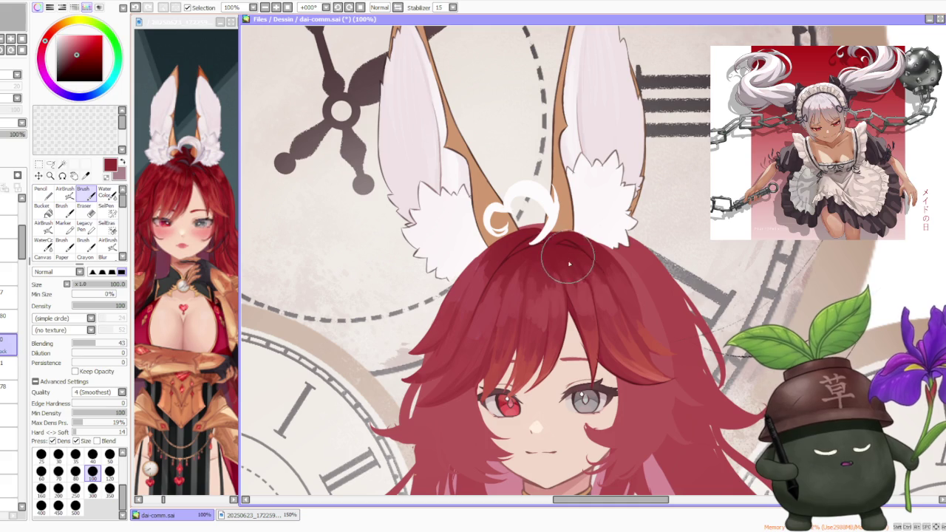
Shade the hair crown, redoing one stroke and adding darker shading downward.
{"action": "left_click_drag", "start_coordinate": [539, 237], "coordinate": [579, 295]}
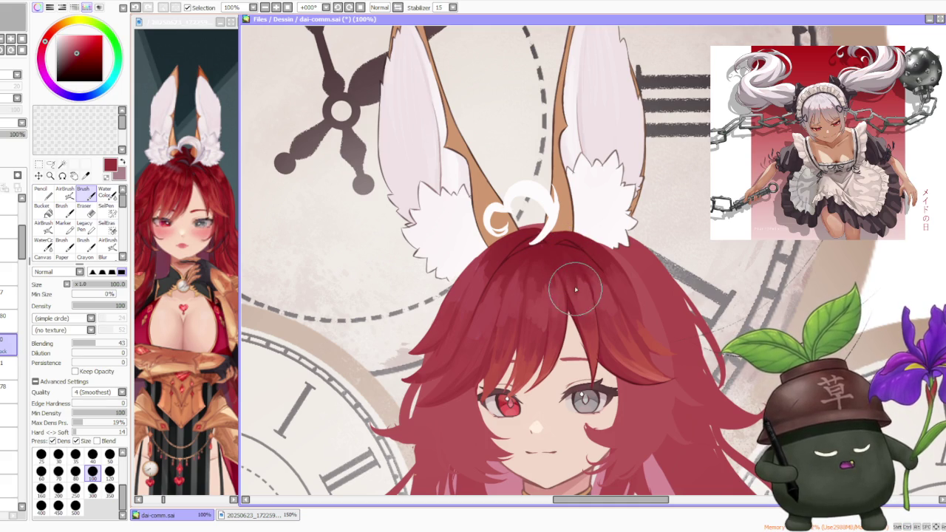
{"action": "key", "text": "ctrl+z"}
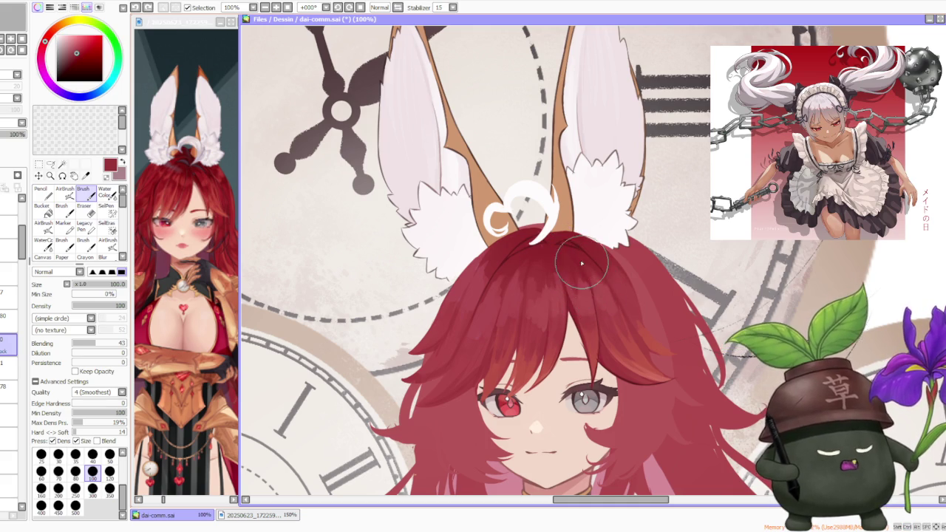
{"action": "left_click_drag", "start_coordinate": [582, 263], "coordinate": [591, 281]}
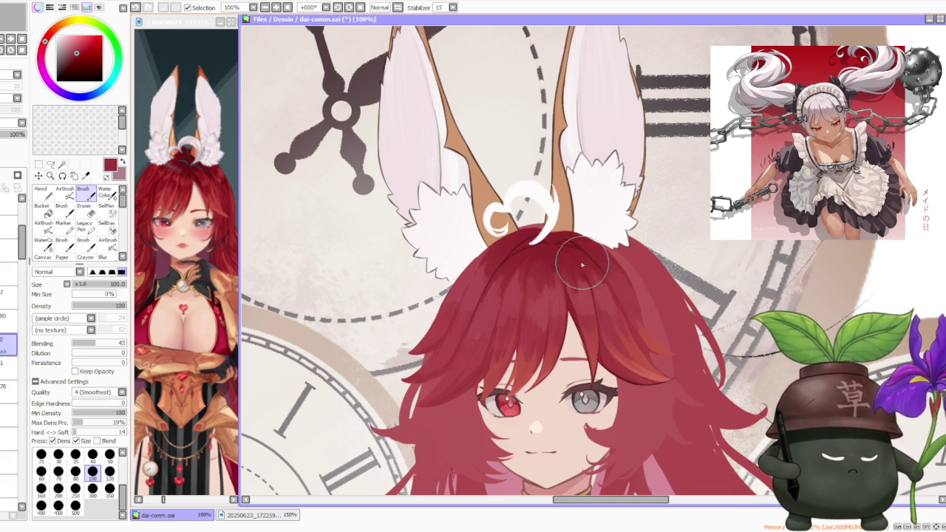
{"action": "left_click_drag", "start_coordinate": [582, 265], "coordinate": [558, 314]}
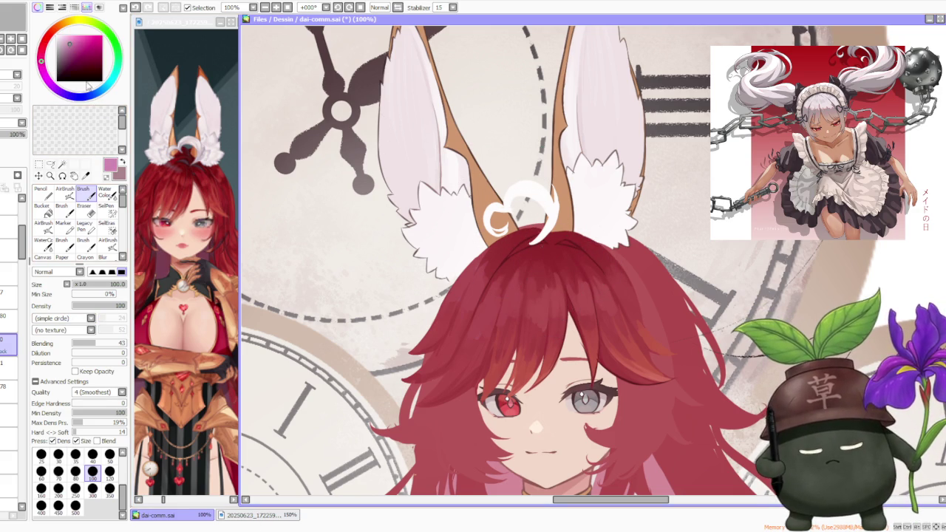
Set the brush to size 120 and blending 65, trying magenta, purple and dark-blue hues.
{"action": "left_click", "coordinate": [93, 488]}
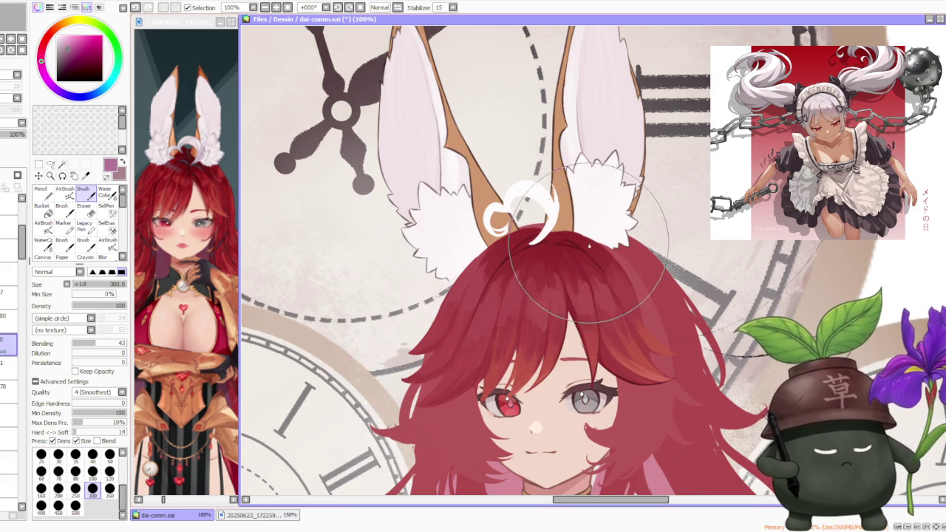
{"action": "left_click_drag", "start_coordinate": [116, 342], "coordinate": [110, 343]}
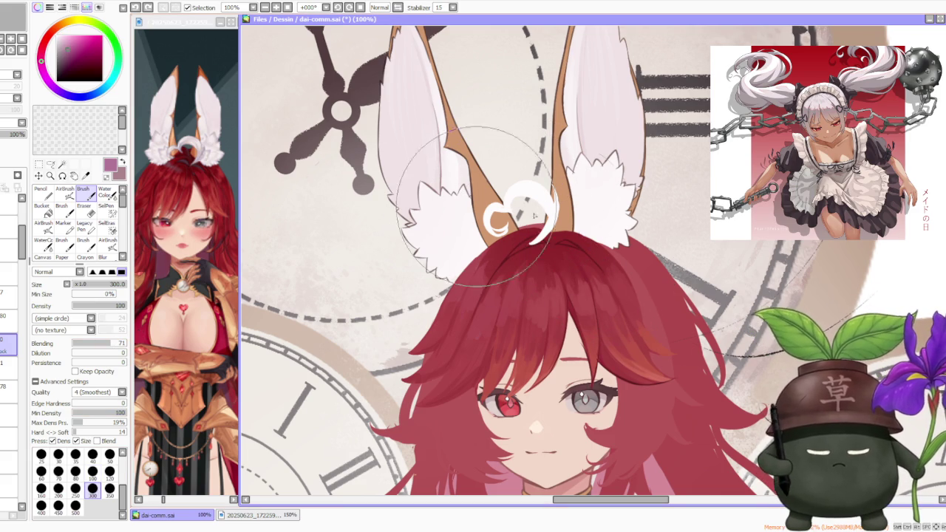
{"action": "left_click", "coordinate": [568, 234], "text": "alt"}
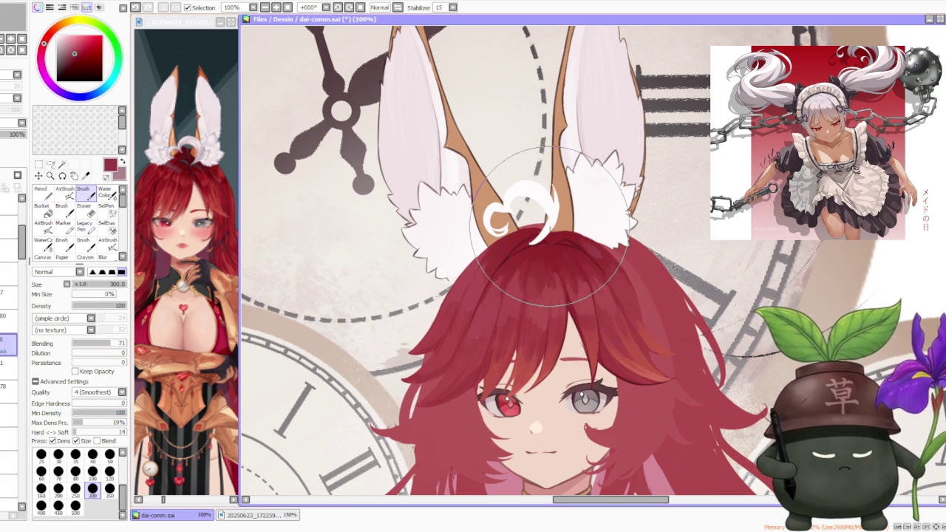
{"action": "left_click", "coordinate": [109, 471]}
{"action": "left_click_drag", "start_coordinate": [110, 343], "coordinate": [93, 343]}
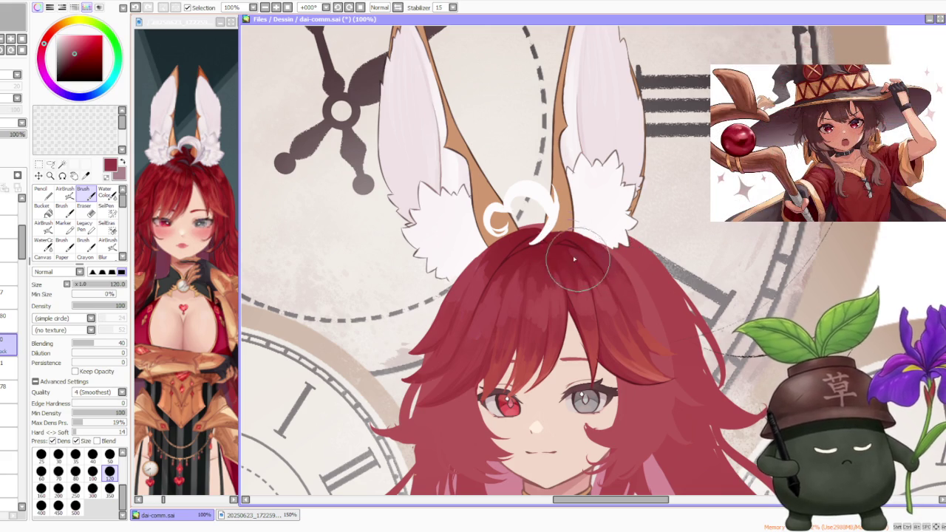
{"action": "left_click", "coordinate": [43, 66]}
{"action": "left_click", "coordinate": [61, 94]}
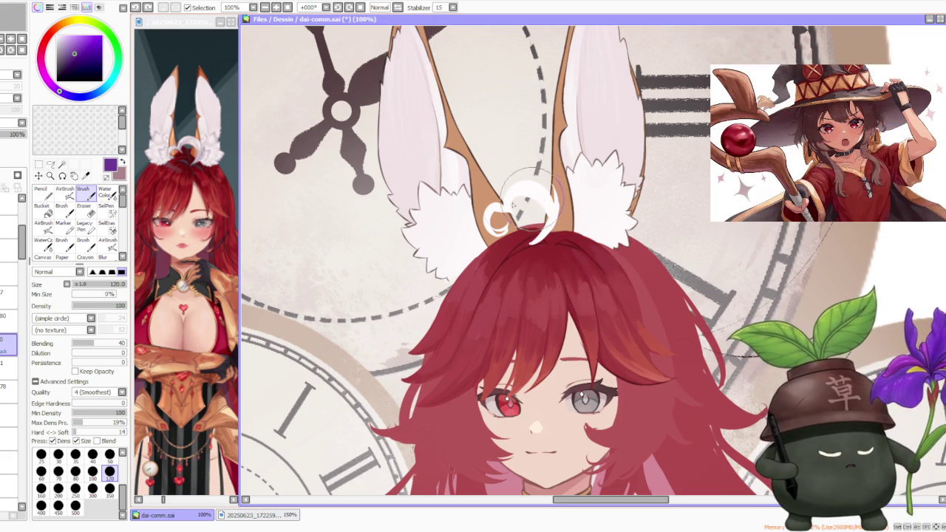
{"action": "left_click", "coordinate": [108, 345]}
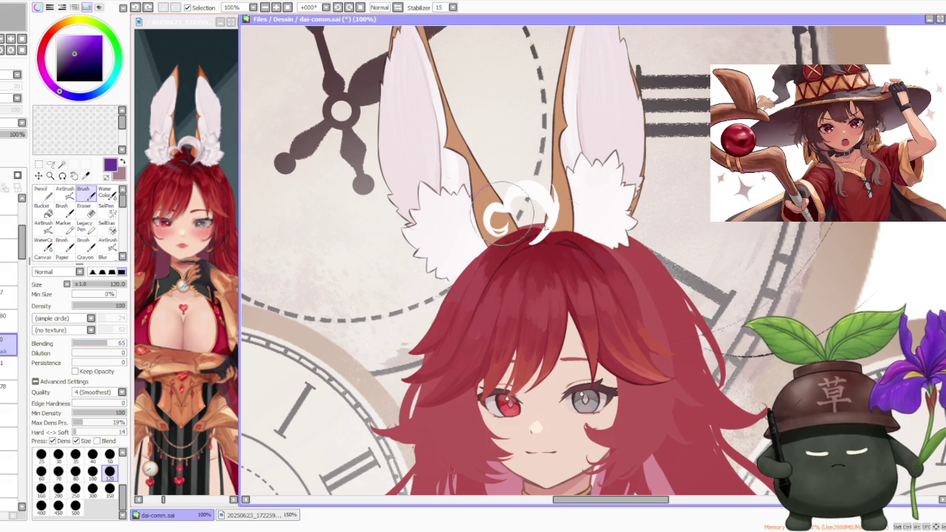
{"action": "left_click", "coordinate": [71, 46]}
{"action": "left_click", "coordinate": [71, 96]}
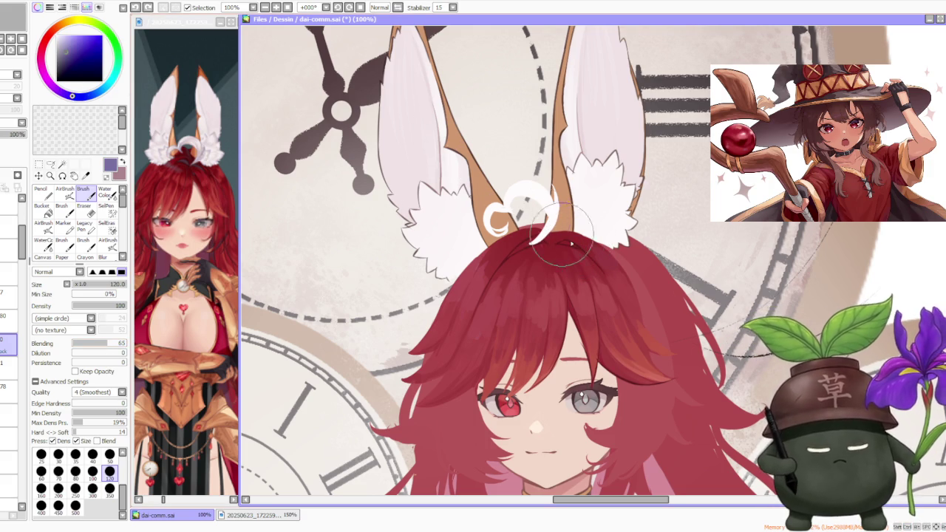
Sample the hair crimson, add short strokes near the ear base, then pick a darker red.
{"action": "left_click", "coordinate": [558, 222], "text": "alt"}
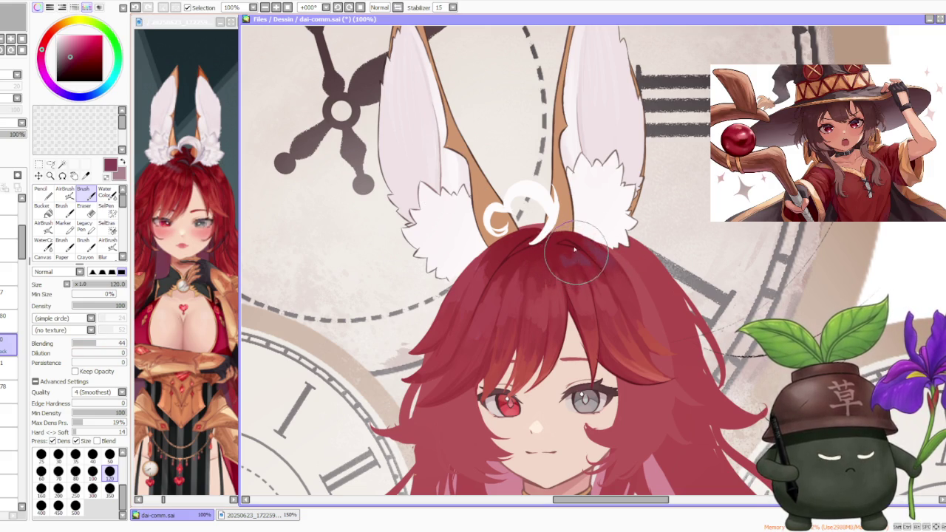
{"action": "left_click_drag", "start_coordinate": [545, 252], "coordinate": [543, 258]}
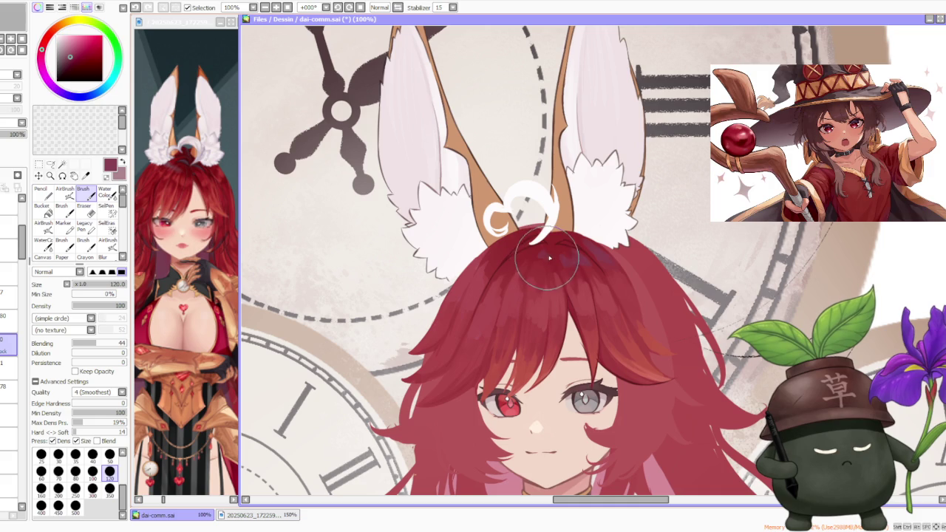
{"action": "left_click_drag", "start_coordinate": [548, 222], "coordinate": [544, 234]}
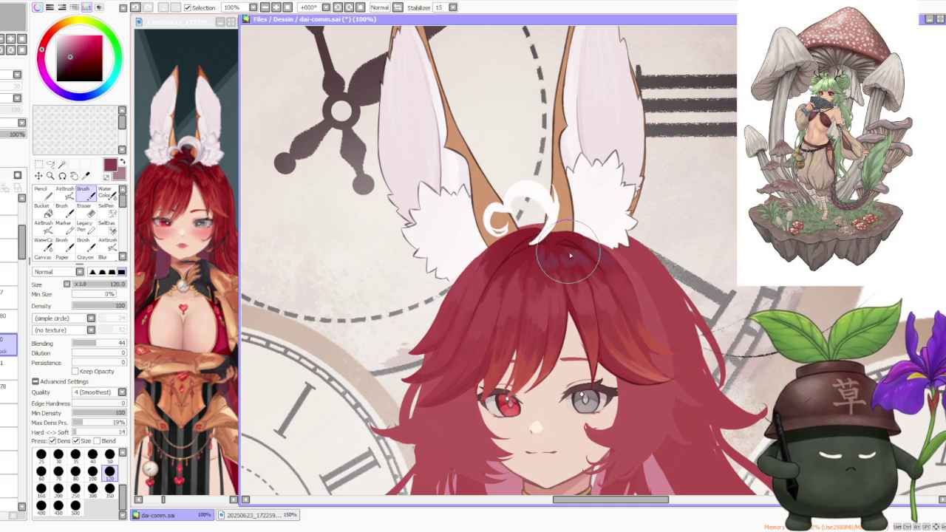
{"action": "left_click", "coordinate": [564, 245], "text": "alt"}
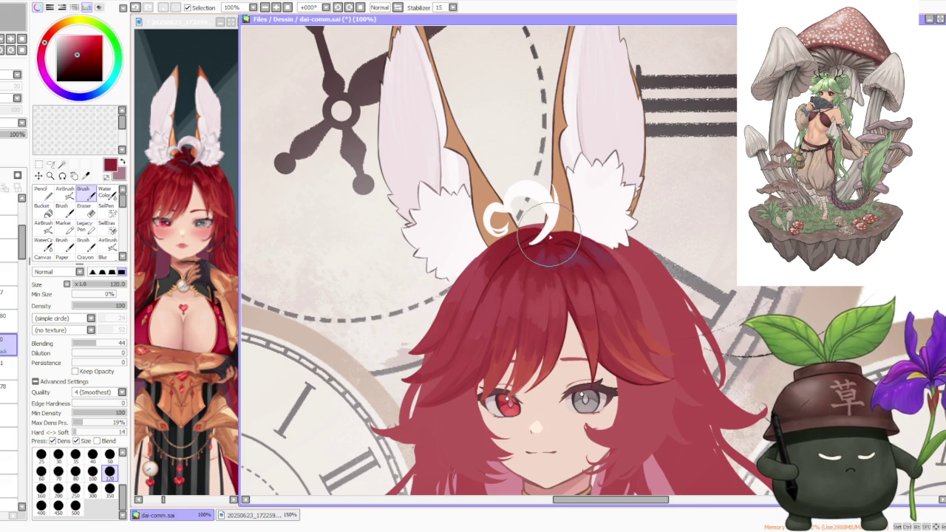
{"action": "scroll", "coordinate": [584, 252], "scroll_direction": "down", "scroll_amount": 3}
{"action": "scroll", "coordinate": [571, 211], "scroll_direction": "up", "scroll_amount": 4}
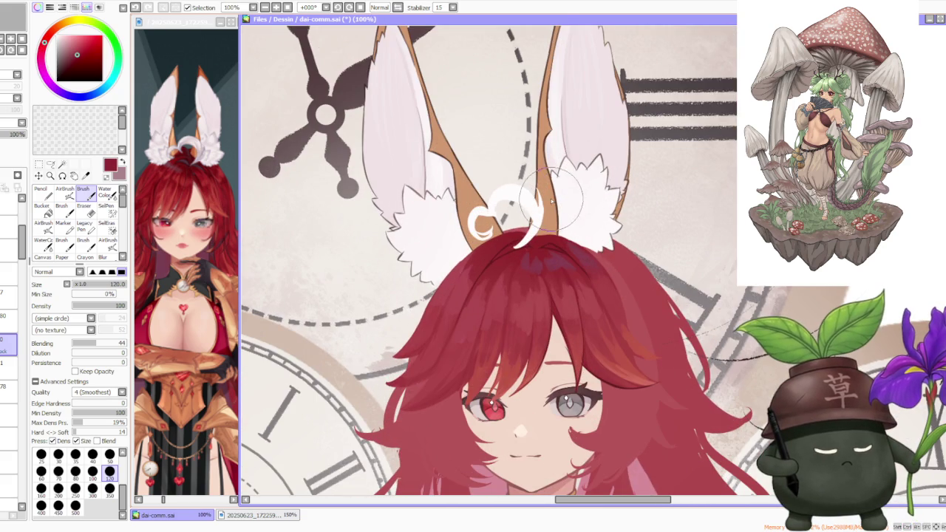
Shade the hair top purplish red and trial an orange-red fringe strand, then undo it.
{"action": "left_click", "coordinate": [561, 300], "text": "alt"}
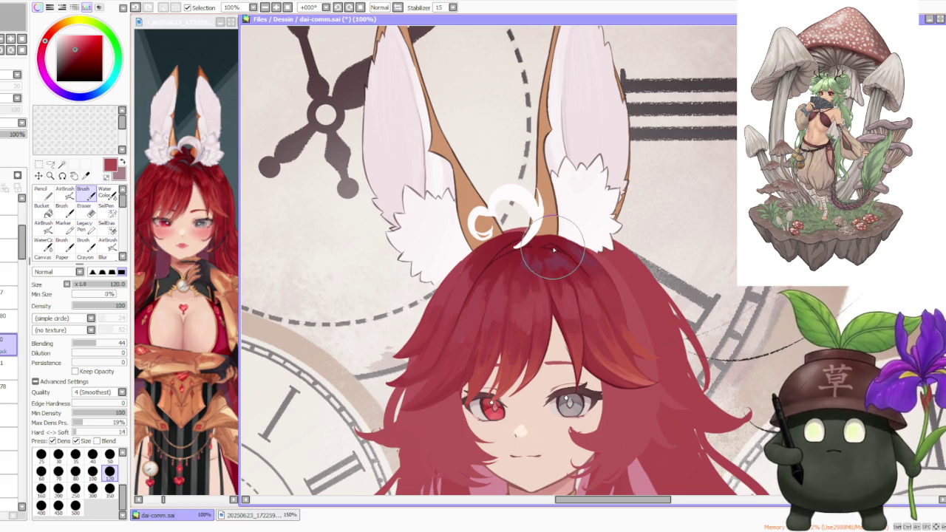
{"action": "left_click", "coordinate": [559, 260], "text": "alt"}
{"action": "left_click_drag", "start_coordinate": [564, 266], "coordinate": [534, 257]}
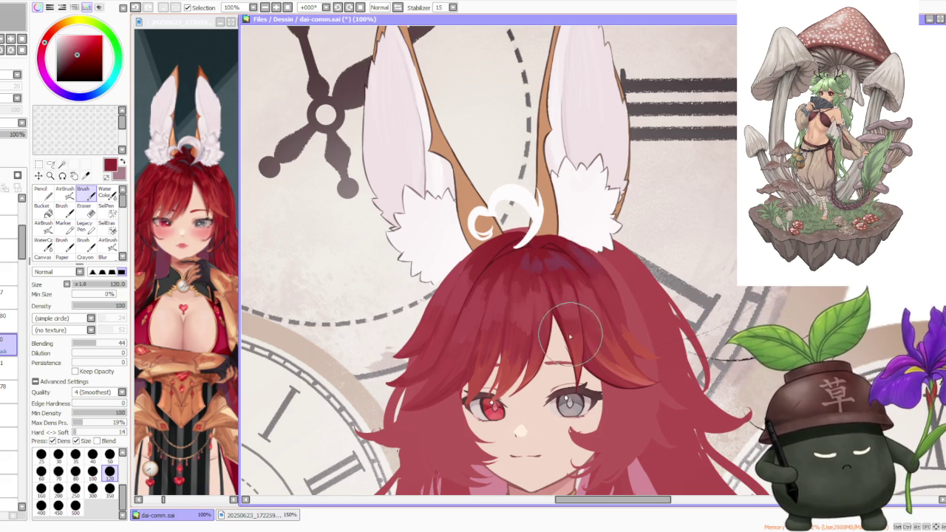
{"action": "left_click", "coordinate": [573, 341], "text": "alt"}
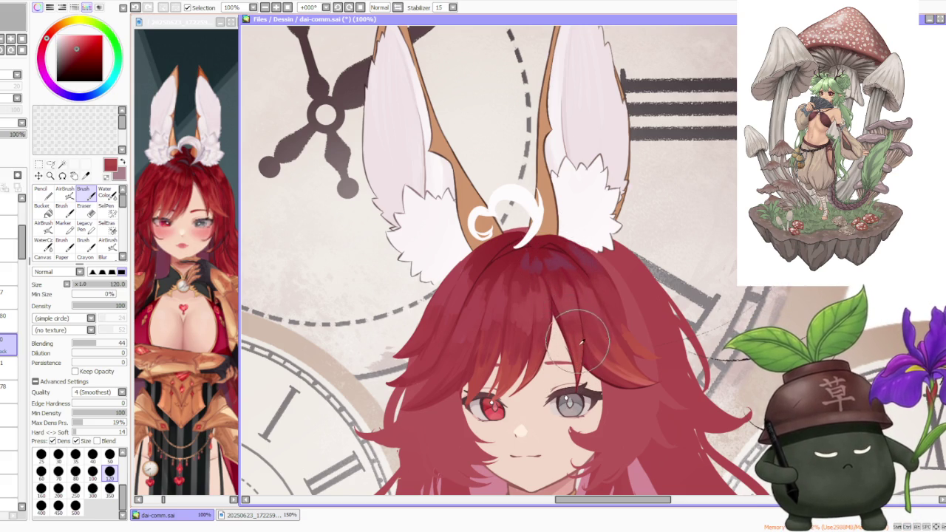
{"action": "left_click_drag", "start_coordinate": [614, 375], "coordinate": [575, 377]}
{"action": "key", "text": "ctrl+z"}
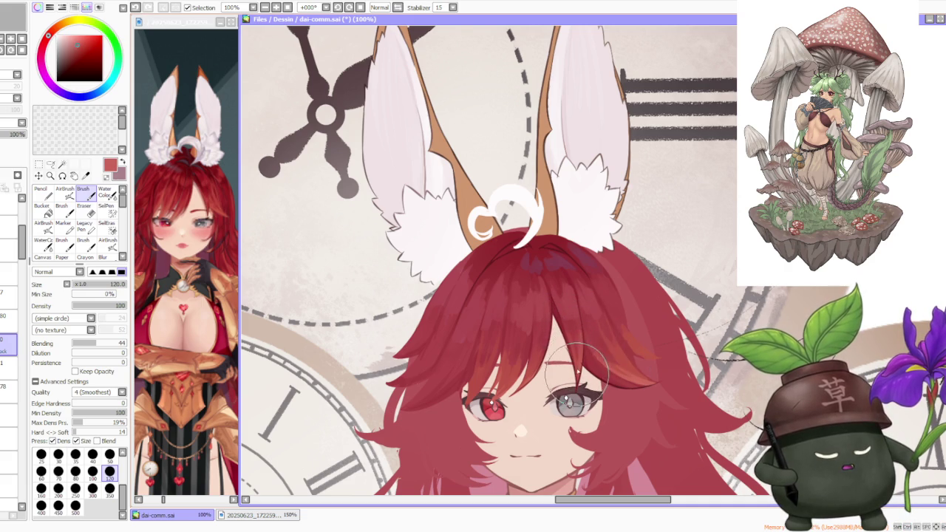
Sample the dark hair red and undo three more strokes.
{"action": "left_click", "coordinate": [577, 343], "text": "alt"}
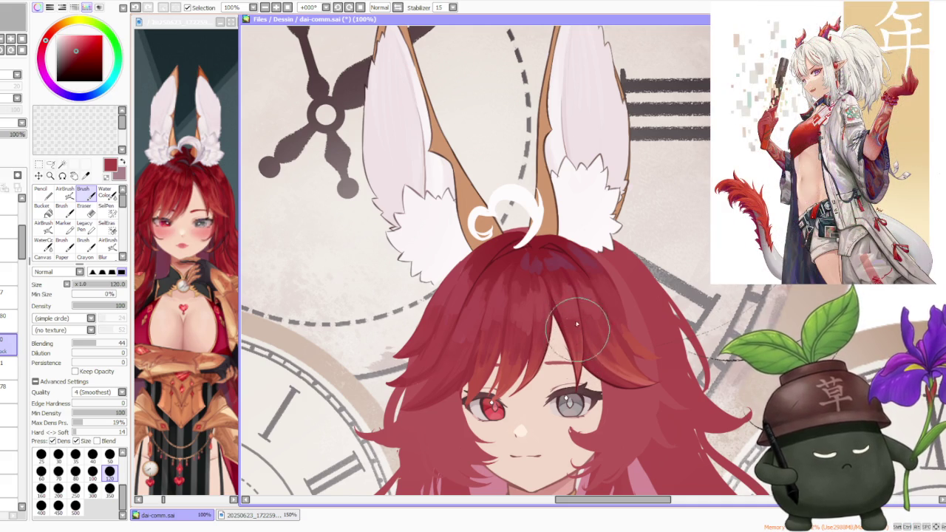
{"action": "key", "text": "ctrl+z"}
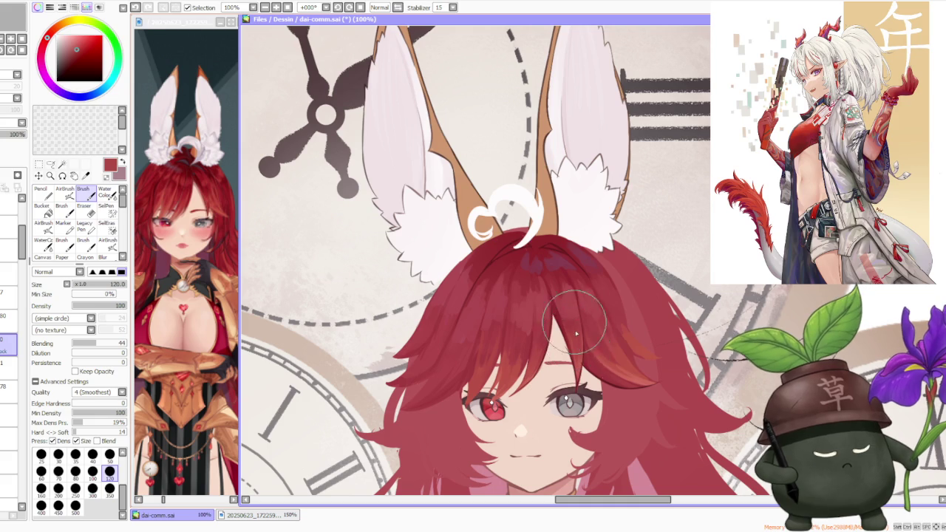
{"action": "key", "text": "ctrl+z"}
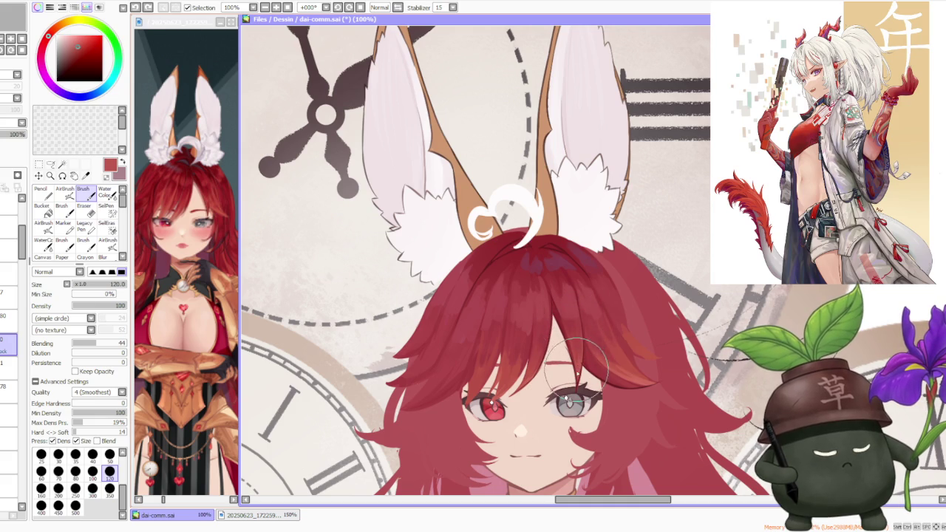
{"action": "key", "text": "ctrl+z"}
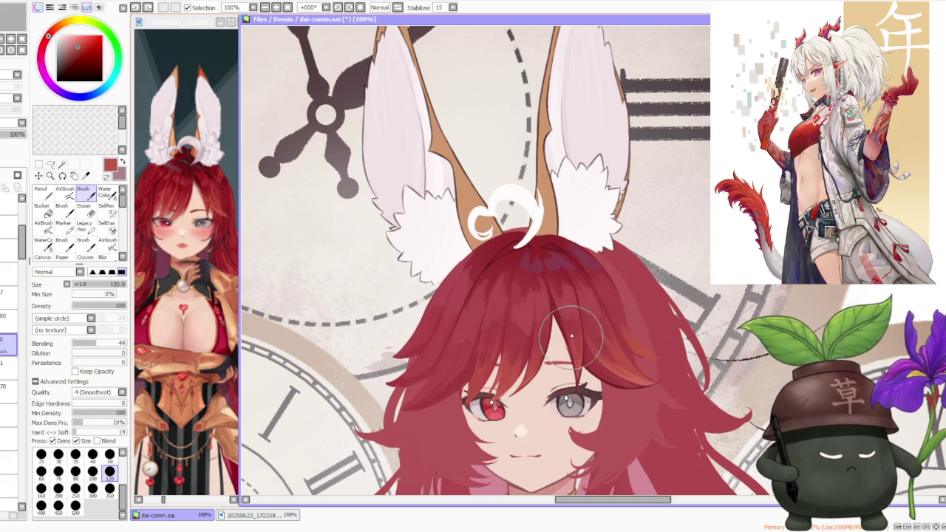
{"action": "scroll", "coordinate": [574, 341], "scroll_direction": "down", "scroll_amount": 1}
{"action": "scroll", "coordinate": [573, 221], "scroll_direction": "down", "scroll_amount": 1}
{"action": "scroll", "coordinate": [570, 76], "scroll_direction": "down", "scroll_amount": 1}
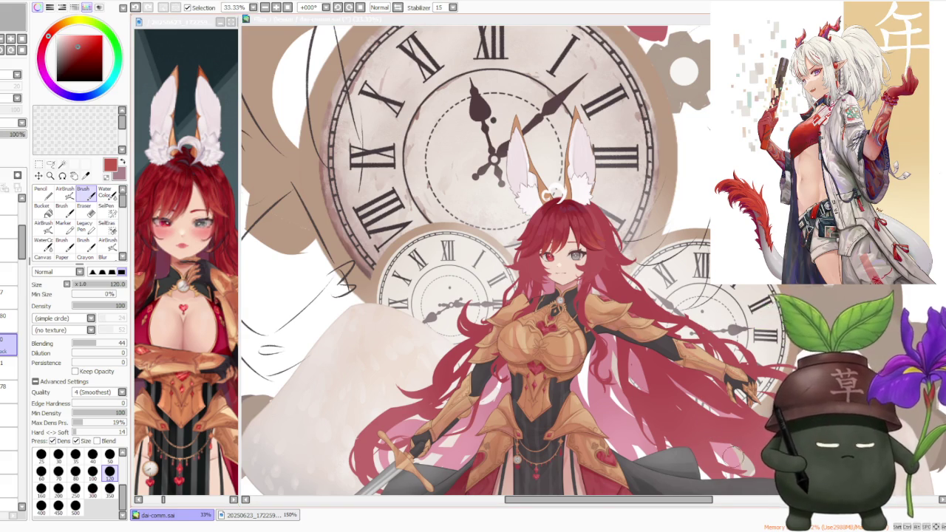
Undo the last stroke on the fringe strands over the grey eye.
{"action": "scroll", "coordinate": [502, 190], "scroll_direction": "down", "scroll_amount": 1}
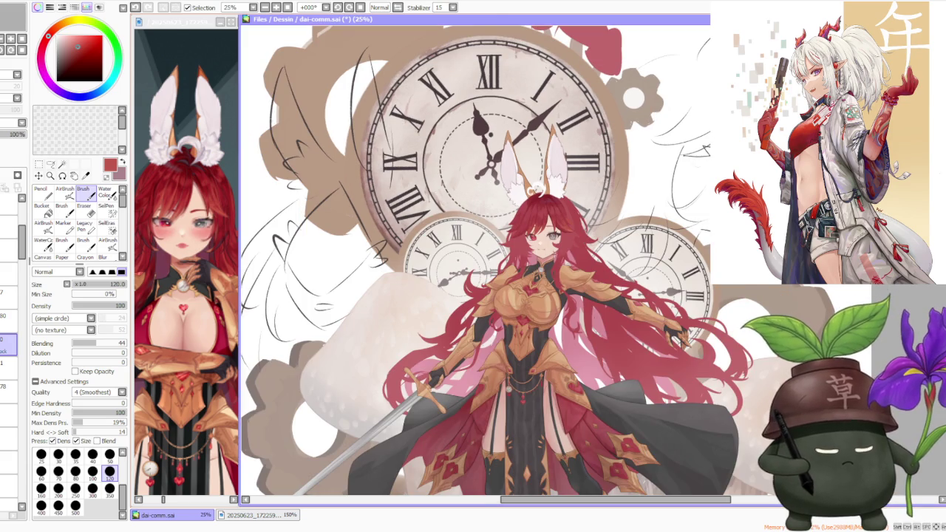
{"action": "scroll", "coordinate": [670, 195], "scroll_direction": "down", "scroll_amount": 1}
{"action": "scroll", "coordinate": [669, 195], "scroll_direction": "up", "scroll_amount": 2}
{"action": "scroll", "coordinate": [669, 195], "scroll_direction": "up", "scroll_amount": 1}
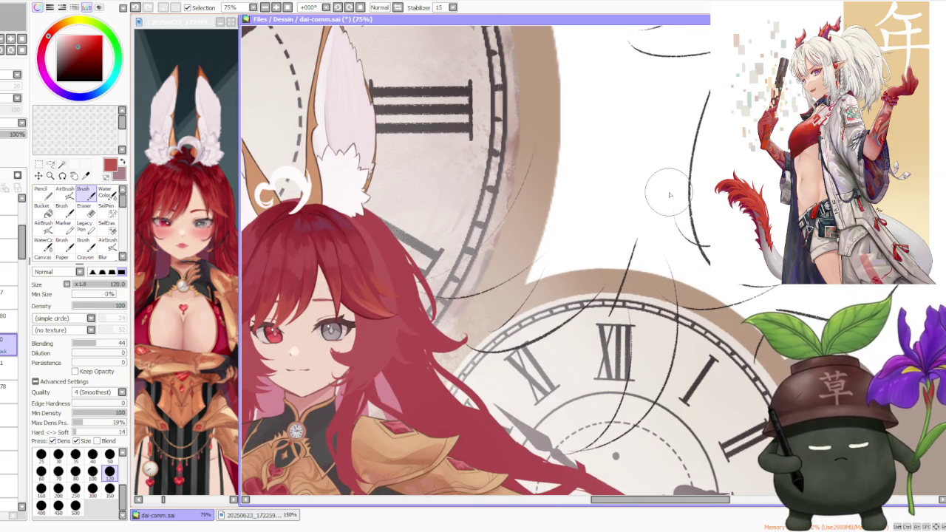
{"action": "scroll", "coordinate": [669, 195], "scroll_direction": "down", "scroll_amount": 1}
{"action": "scroll", "coordinate": [517, 221], "scroll_direction": "down", "scroll_amount": 1}
{"action": "scroll", "coordinate": [445, 237], "scroll_direction": "up", "scroll_amount": 2}
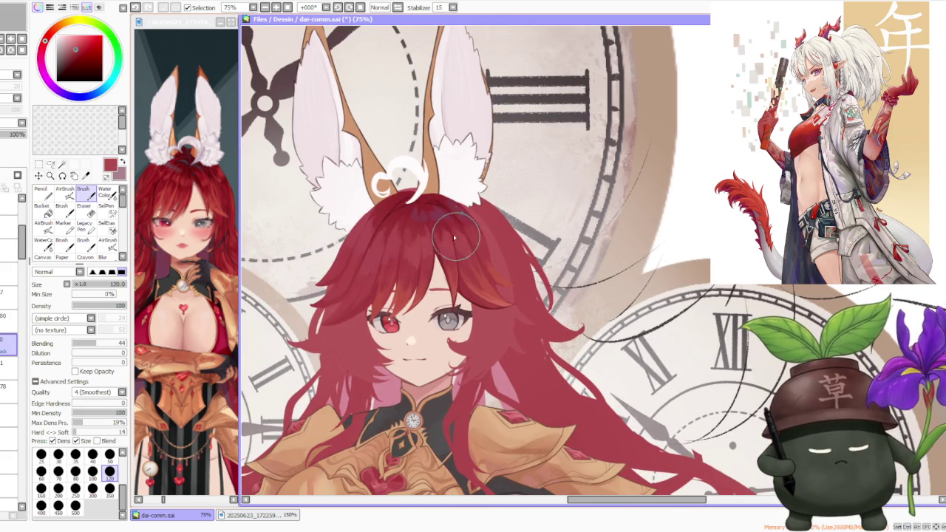
{"action": "scroll", "coordinate": [452, 244], "scroll_direction": "up", "scroll_amount": 2}
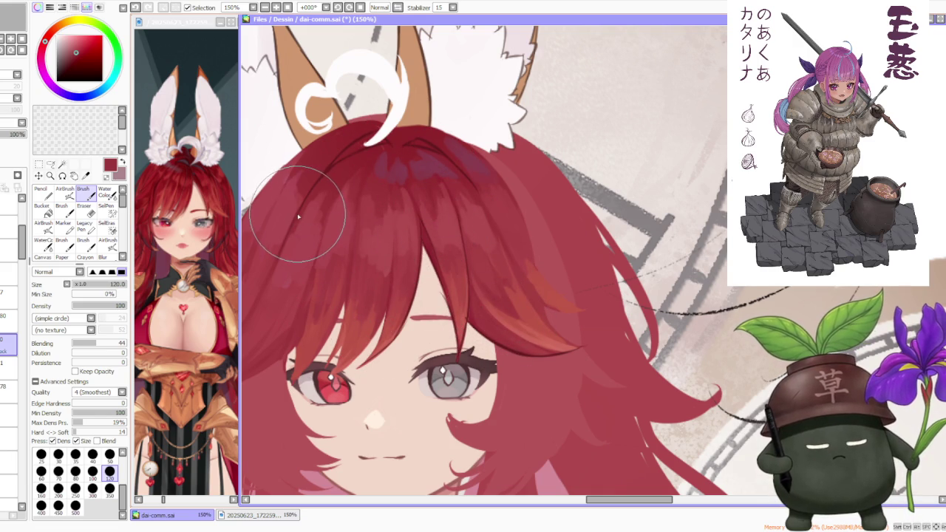
{"action": "key", "text": "ctrl+z"}
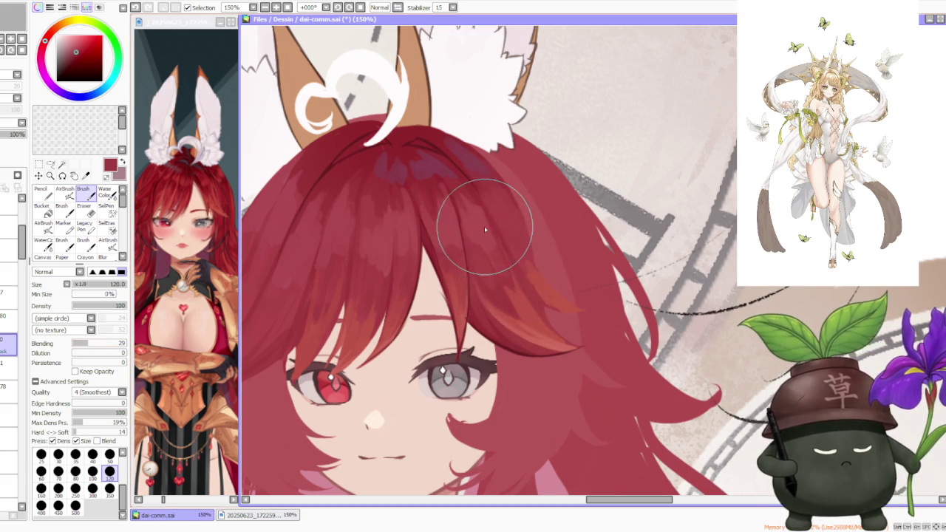
{"action": "scroll", "coordinate": [485, 230], "scroll_direction": "down", "scroll_amount": 1}
{"action": "scroll", "coordinate": [495, 233], "scroll_direction": "down", "scroll_amount": 1}
{"action": "scroll", "coordinate": [517, 236], "scroll_direction": "up", "scroll_amount": 1}
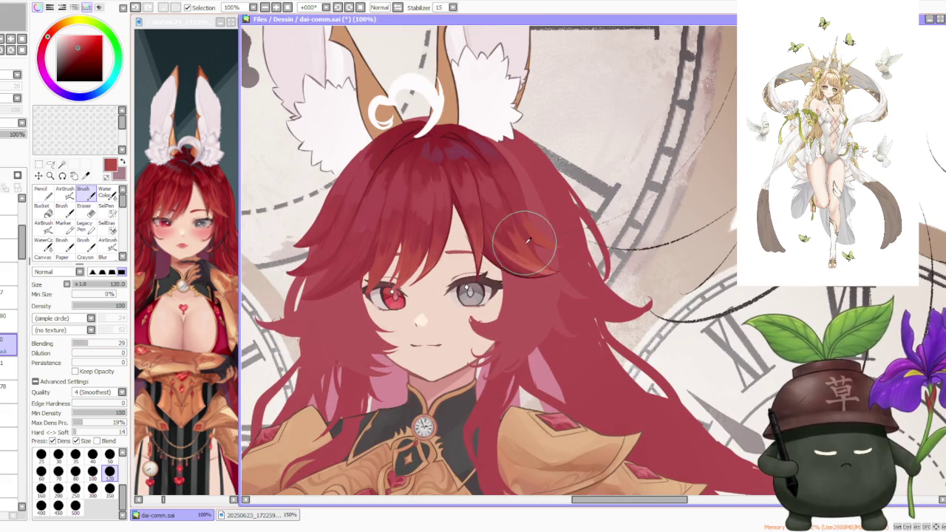
Sample several hair reds, raise Blending to 57, undo a stroke, and resample the darker red.
{"action": "left_click", "coordinate": [509, 224], "text": "alt"}
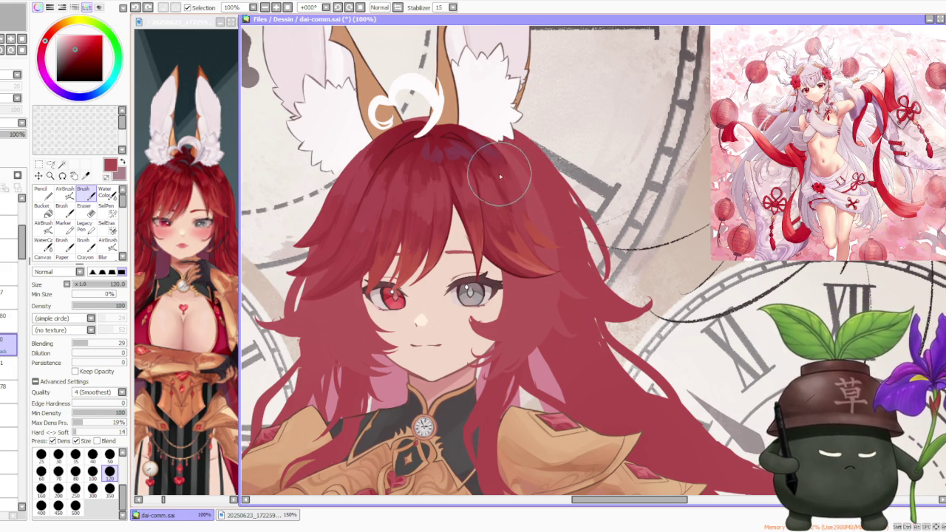
{"action": "left_click", "coordinate": [518, 259], "text": "alt"}
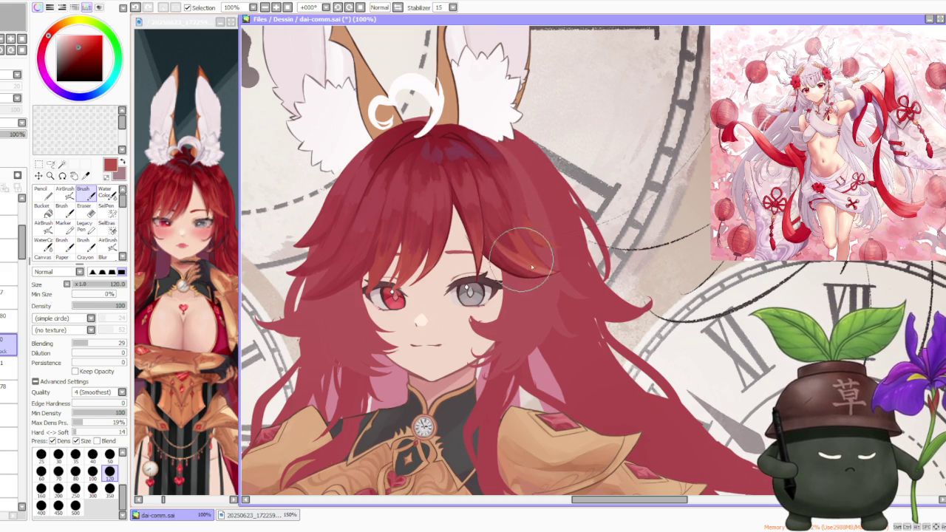
{"action": "left_click", "coordinate": [539, 272], "text": "alt"}
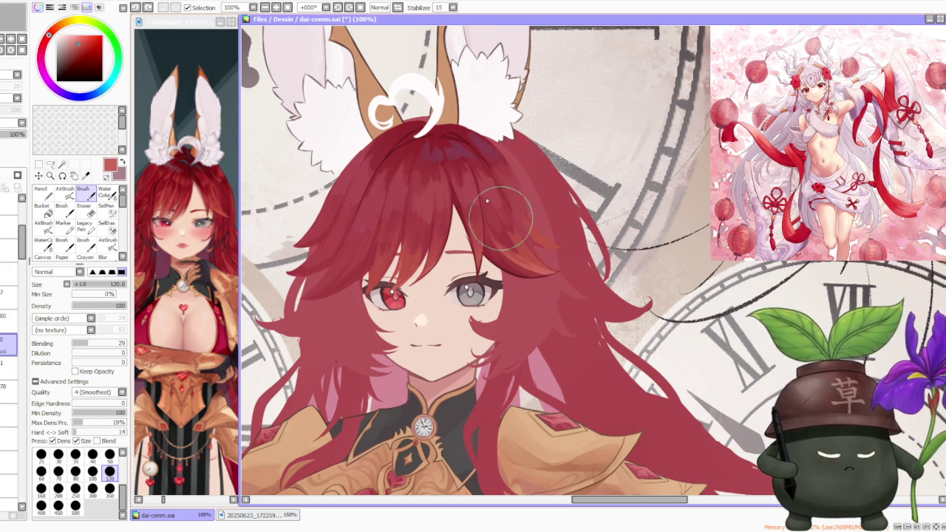
{"action": "left_click", "coordinate": [103, 345]}
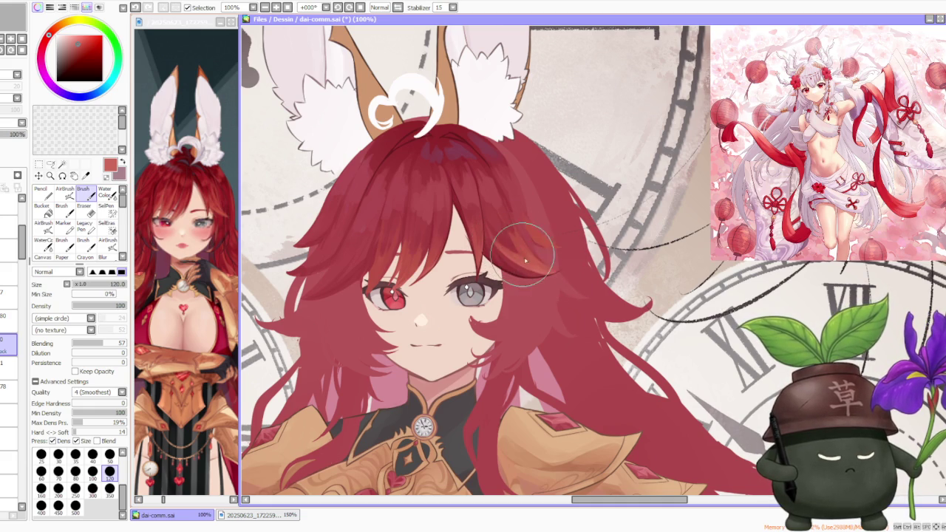
{"action": "key", "text": "ctrl+z"}
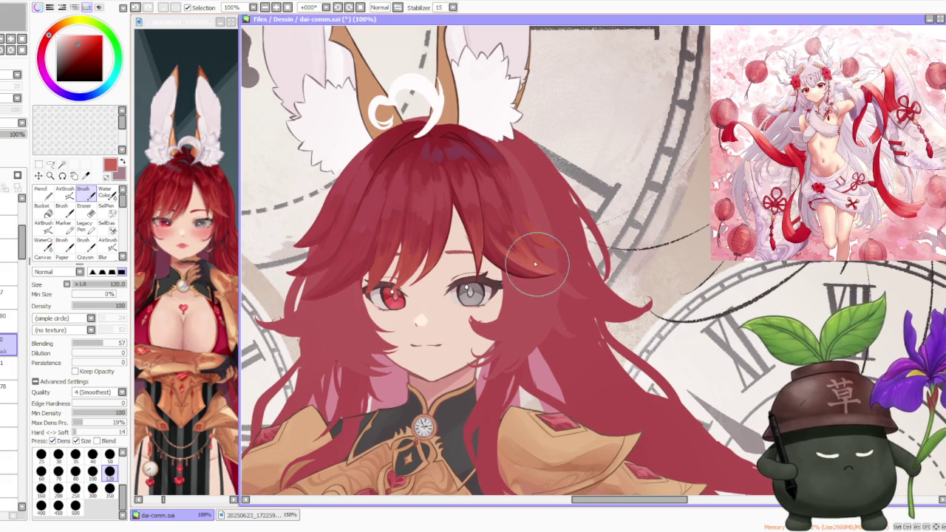
{"action": "left_click", "coordinate": [508, 223], "text": "alt"}
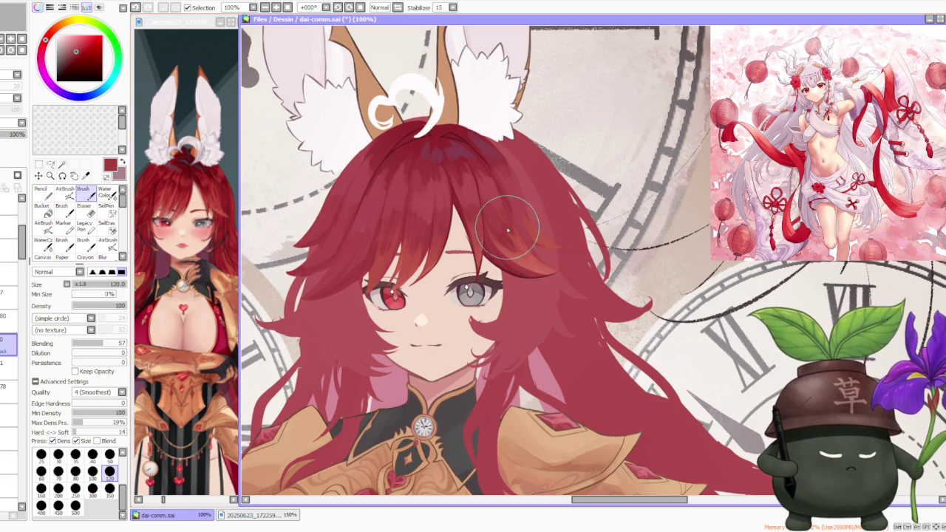
{"action": "scroll", "coordinate": [501, 206], "scroll_direction": "down", "scroll_amount": 3}
{"action": "scroll", "coordinate": [510, 178], "scroll_direction": "up", "scroll_amount": 2}
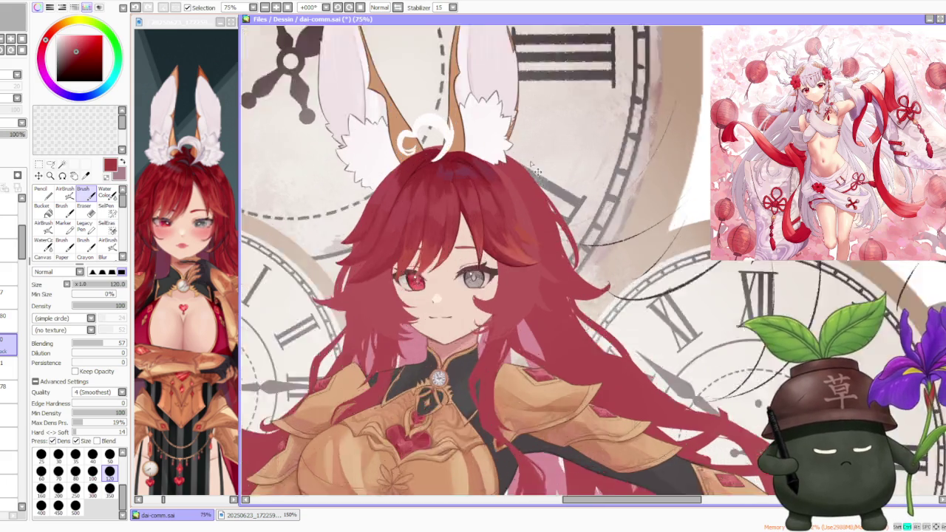
Pick a dark purplish red and paint orange highlights into the fringe at 200% zoom.
{"action": "scroll", "coordinate": [481, 186], "scroll_direction": "up", "scroll_amount": 1}
{"action": "scroll", "coordinate": [465, 252], "scroll_direction": "up", "scroll_amount": 1}
{"action": "left_click", "coordinate": [421, 194], "text": "alt"}
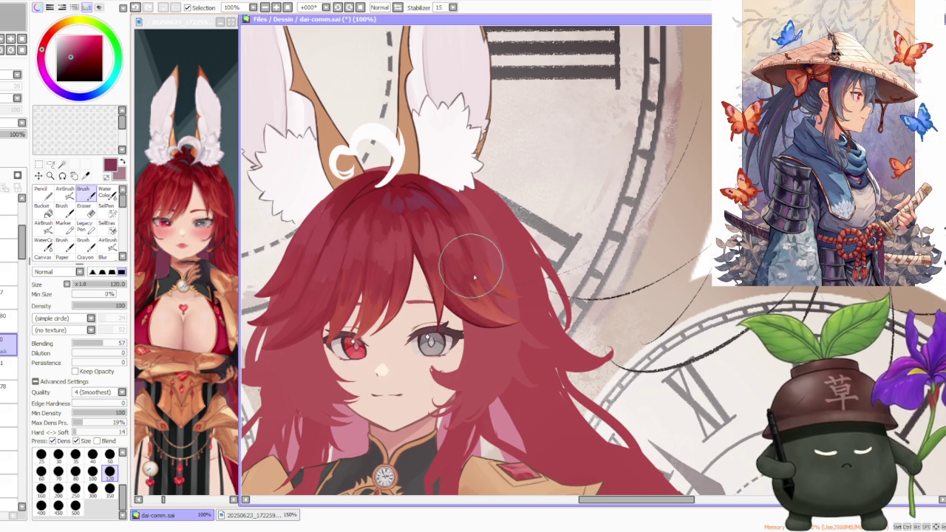
{"action": "scroll", "coordinate": [470, 271], "scroll_direction": "up", "scroll_amount": 2}
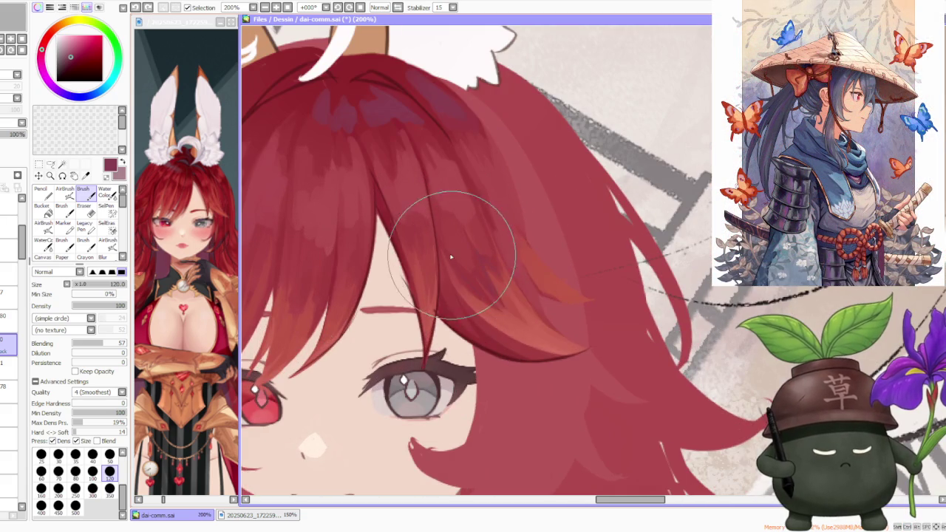
{"action": "mouse_move", "coordinate": [450, 257]}
{"action": "left_mouse_down"}
{"action": "mouse_move", "coordinate": [478, 300]}
{"action": "mouse_move", "coordinate": [460, 273]}
{"action": "mouse_move", "coordinate": [478, 282]}
{"action": "left_mouse_up"}
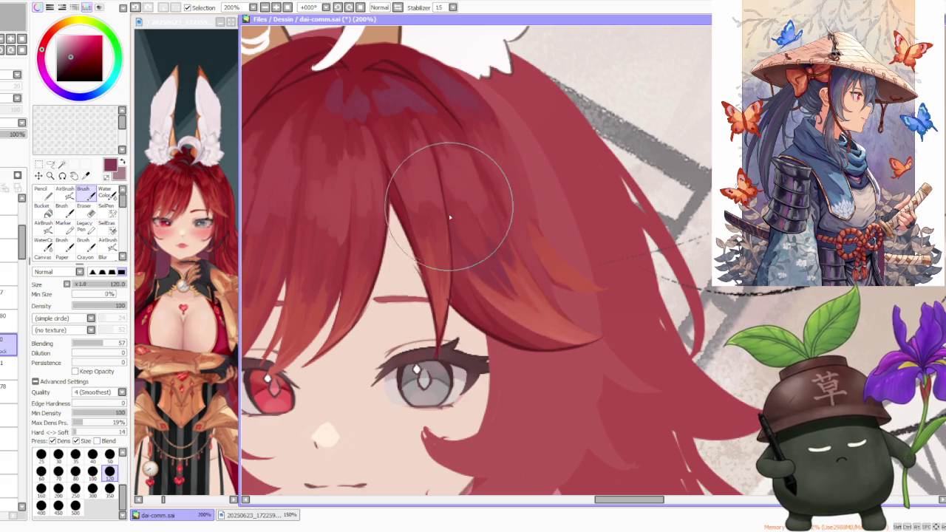
{"action": "scroll", "coordinate": [486, 281], "scroll_direction": "down", "scroll_amount": 2}
Eyedrop a slightly darker red, then a brighter red, from the fringe hair.
{"action": "scroll", "coordinate": [484, 284], "scroll_direction": "down", "scroll_amount": 2}
{"action": "scroll", "coordinate": [480, 288], "scroll_direction": "up", "scroll_amount": 2}
{"action": "scroll", "coordinate": [473, 297], "scroll_direction": "up", "scroll_amount": 1}
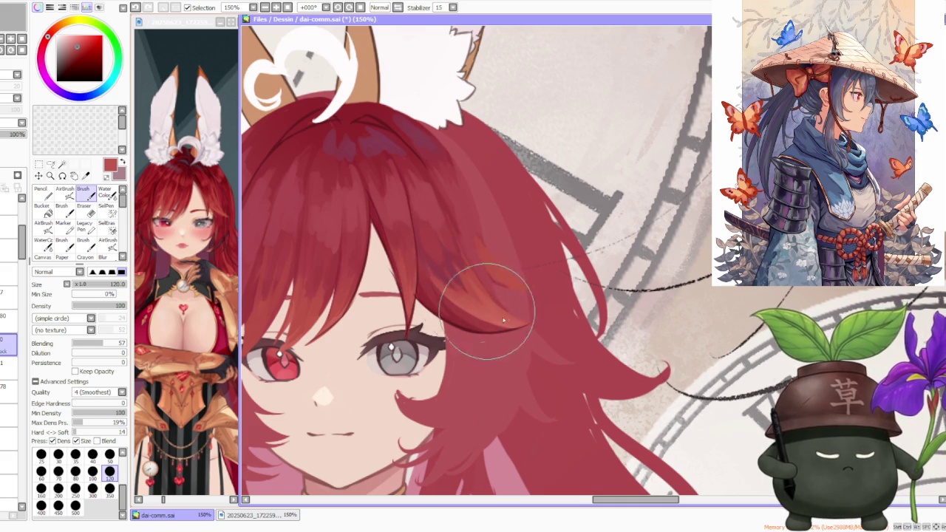
{"action": "scroll", "coordinate": [503, 319], "scroll_direction": "down", "scroll_amount": 2}
{"action": "scroll", "coordinate": [481, 311], "scroll_direction": "up", "scroll_amount": 1}
{"action": "scroll", "coordinate": [436, 296], "scroll_direction": "up", "scroll_amount": 1}
{"action": "left_click", "coordinate": [441, 294], "text": "alt"}
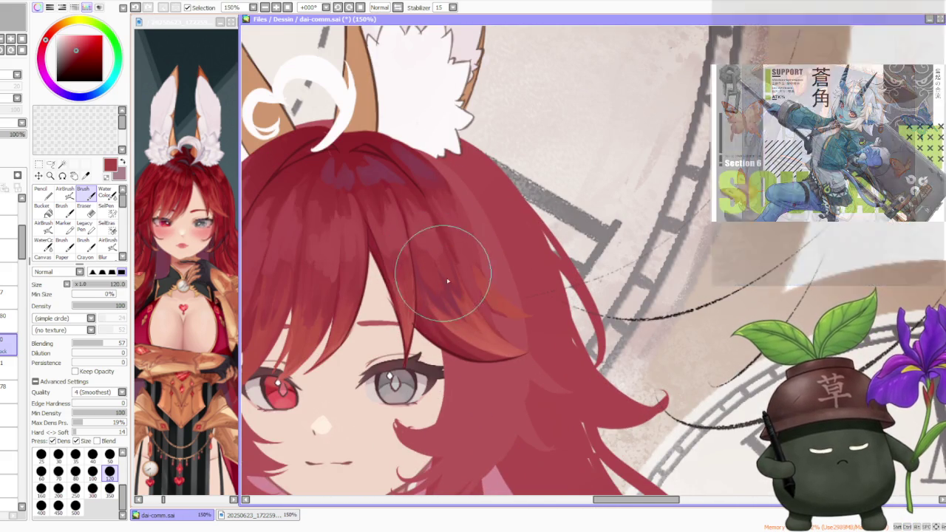
{"action": "scroll", "coordinate": [448, 265], "scroll_direction": "down", "scroll_amount": 2}
{"action": "scroll", "coordinate": [436, 274], "scroll_direction": "up", "scroll_amount": 1}
{"action": "scroll", "coordinate": [429, 280], "scroll_direction": "up", "scroll_amount": 1}
{"action": "left_click", "coordinate": [465, 275], "text": "alt"}
Undo the last stroke and repaint the orange fringe highlight with sampled hair reds.
{"action": "key", "text": "ctrl+z"}
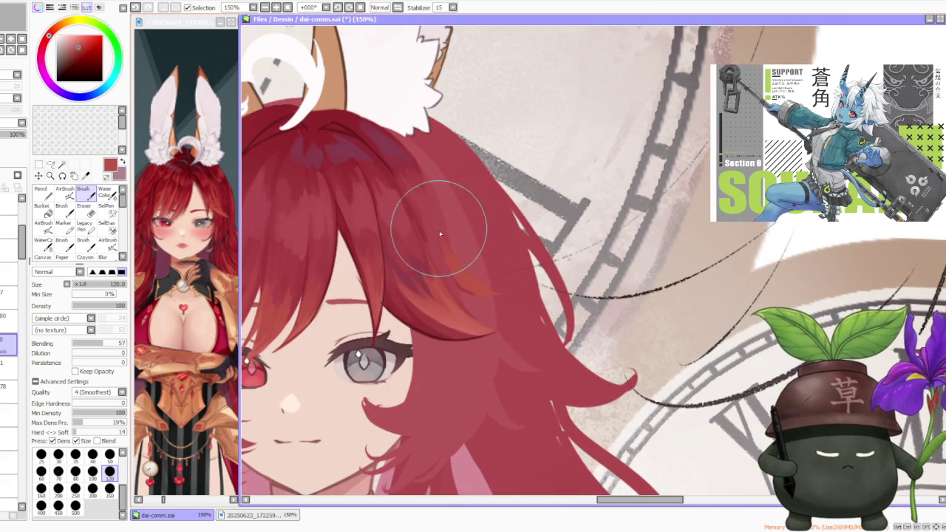
{"action": "left_click", "coordinate": [438, 251], "text": "alt"}
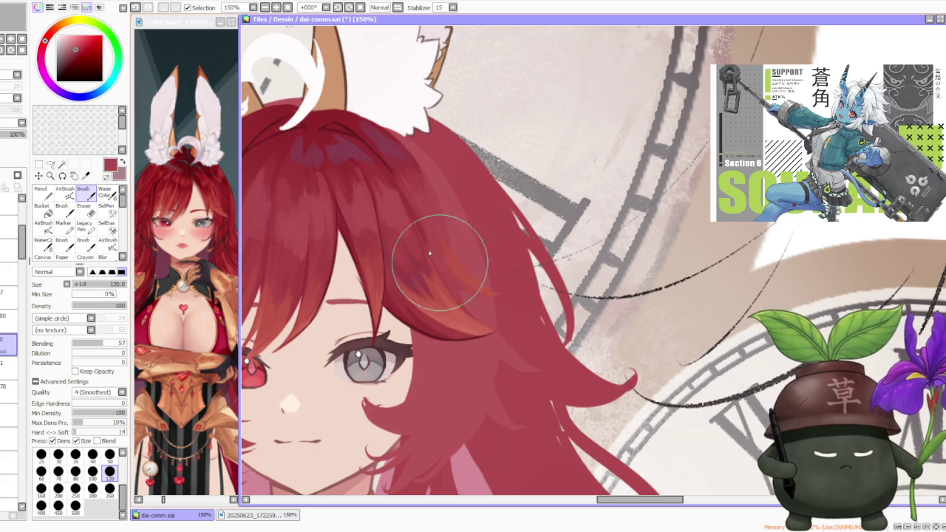
{"action": "left_click", "coordinate": [450, 280], "text": "alt"}
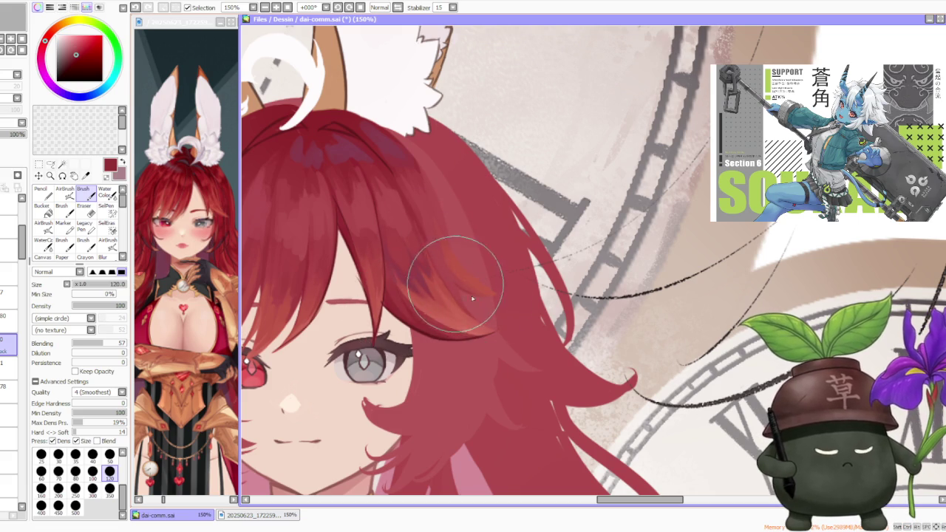
{"action": "mouse_move", "coordinate": [472, 298]}
{"action": "left_mouse_down"}
{"action": "mouse_move", "coordinate": [457, 293]}
{"action": "mouse_move", "coordinate": [479, 311]}
{"action": "left_mouse_up"}
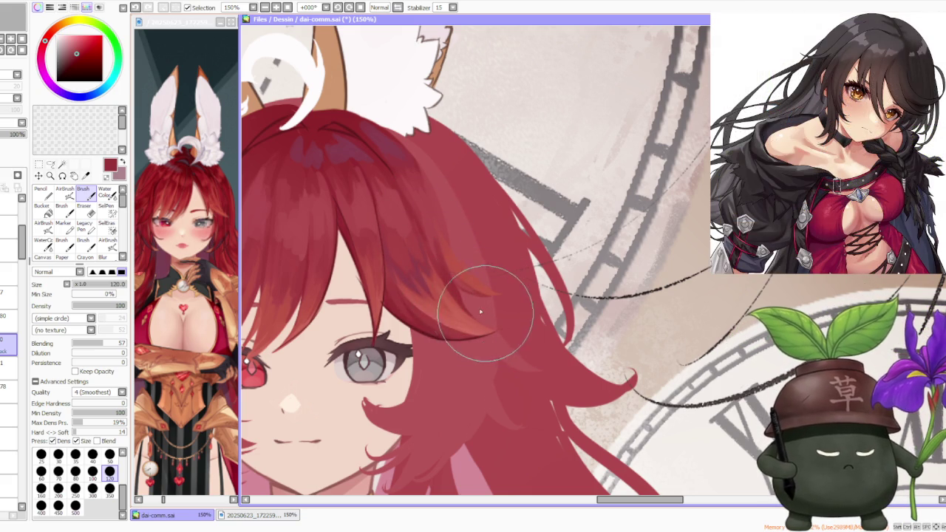
{"action": "left_click", "coordinate": [443, 291], "text": "alt"}
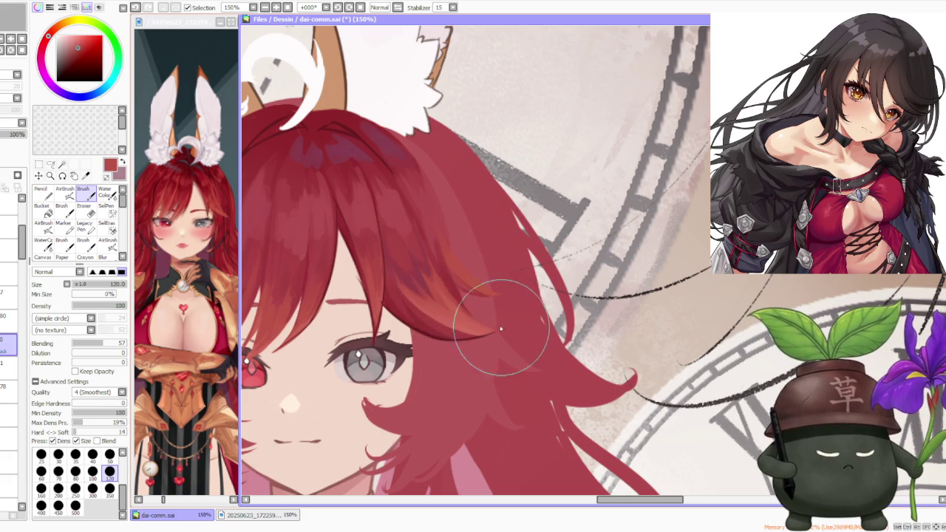
{"action": "scroll", "coordinate": [481, 323], "scroll_direction": "down", "scroll_amount": 4}
{"action": "scroll", "coordinate": [436, 222], "scroll_direction": "up", "scroll_amount": 3}
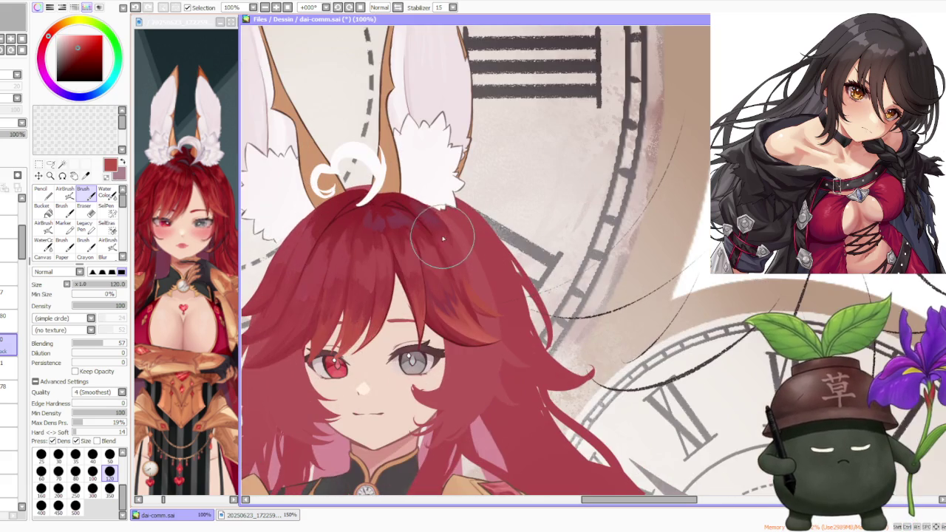
Shrink the brush to size 80 and try a lighter red fringe stroke, then undo it.
{"action": "left_click", "coordinate": [75, 471]}
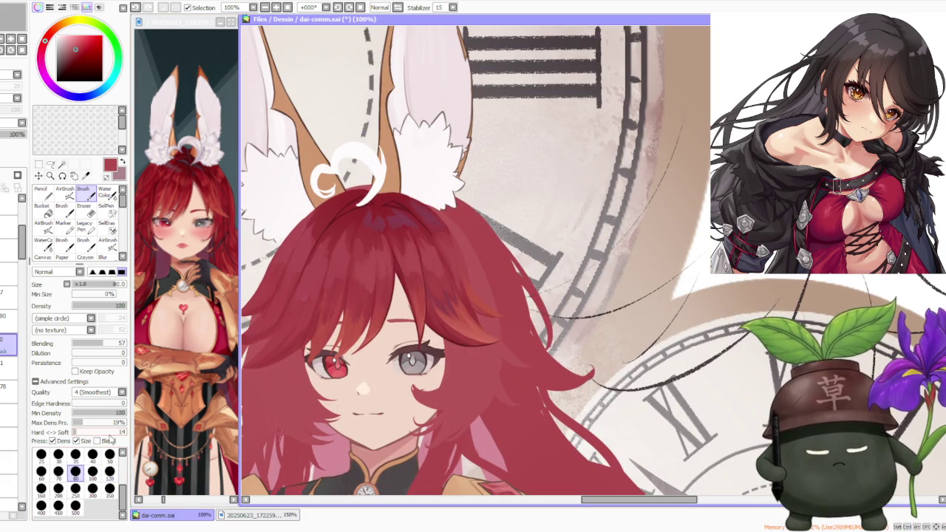
{"action": "scroll", "coordinate": [426, 239], "scroll_direction": "up", "scroll_amount": 1}
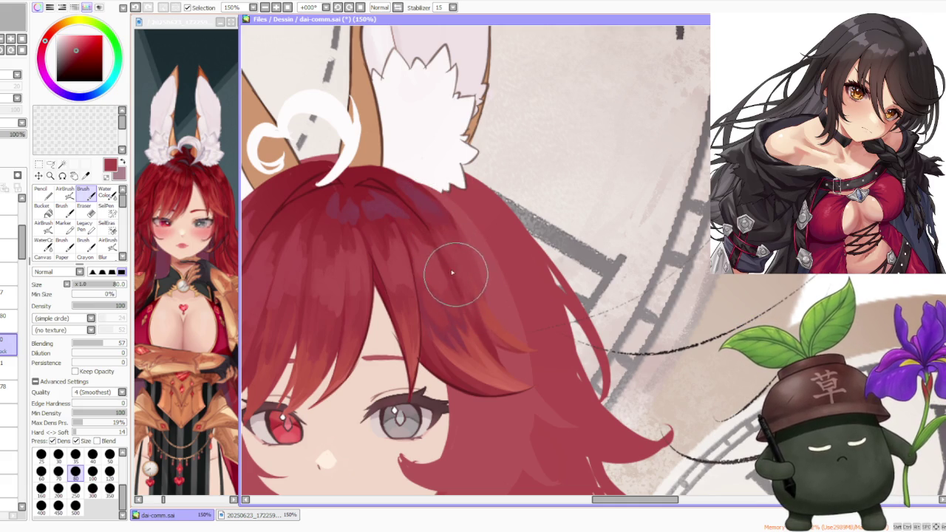
{"action": "left_click", "coordinate": [486, 360], "text": "alt"}
{"action": "left_click_drag", "start_coordinate": [490, 312], "coordinate": [509, 327]}
{"action": "key", "text": "ctrl+z"}
{"action": "key", "text": "ctrl+z"}
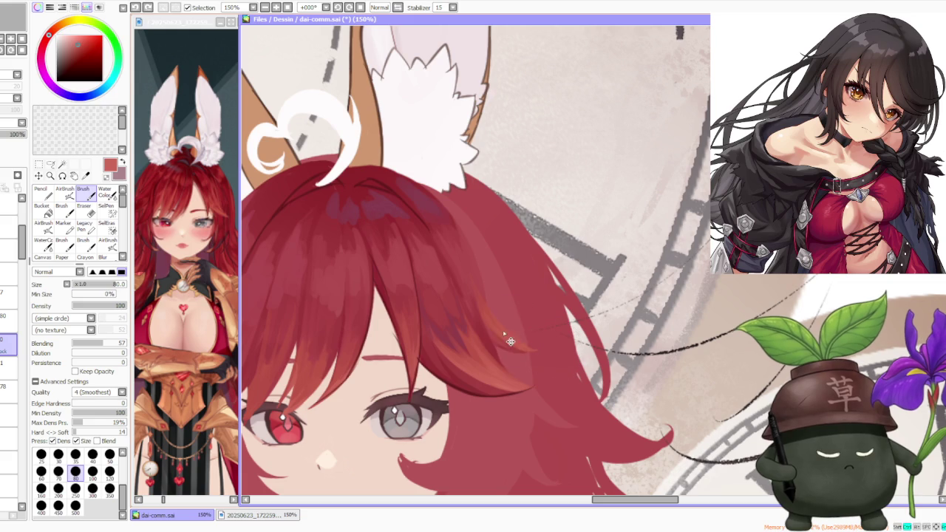
{"action": "scroll", "coordinate": [498, 255], "scroll_direction": "down", "scroll_amount": 3}
{"action": "scroll", "coordinate": [497, 256], "scroll_direction": "up", "scroll_amount": 1}
{"action": "scroll", "coordinate": [517, 266], "scroll_direction": "up", "scroll_amount": 1}
{"action": "scroll", "coordinate": [473, 235], "scroll_direction": "up", "scroll_amount": 1}
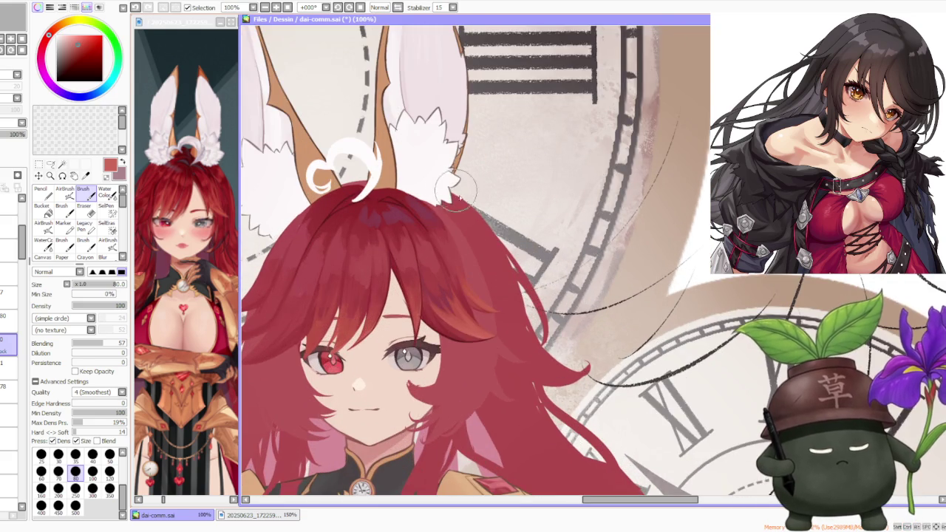
{"action": "scroll", "coordinate": [413, 340], "scroll_direction": "up", "scroll_amount": 1}
Paint darker red strands separating the central fringe strands between the eyes.
{"action": "left_click_drag", "start_coordinate": [394, 332], "coordinate": [422, 334]}
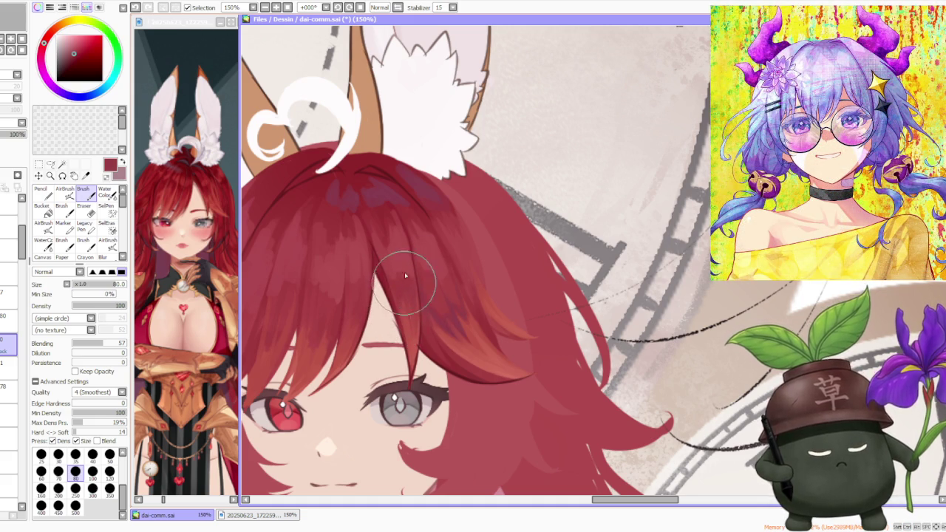
{"action": "scroll", "coordinate": [405, 276], "scroll_direction": "down", "scroll_amount": 2}
{"action": "scroll", "coordinate": [411, 283], "scroll_direction": "down", "scroll_amount": 2}
{"action": "scroll", "coordinate": [417, 289], "scroll_direction": "up", "scroll_amount": 4}
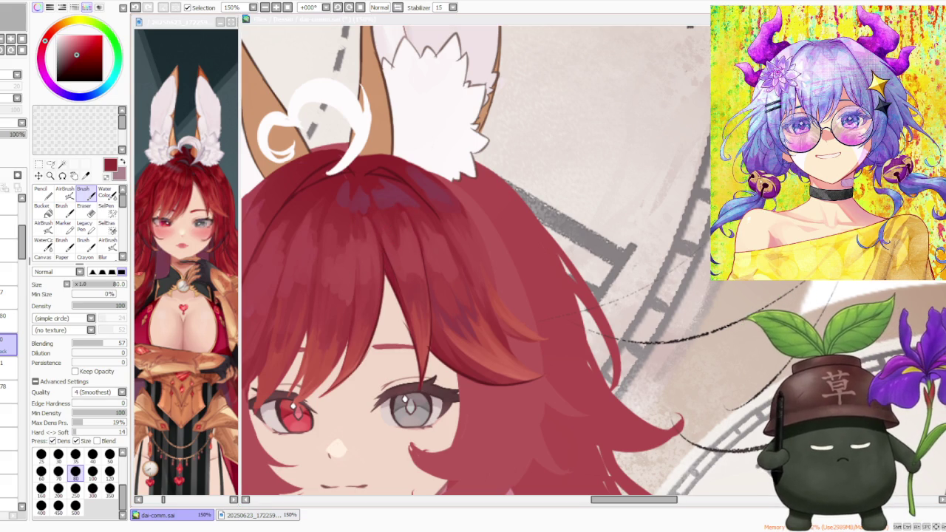
{"action": "left_click", "coordinate": [433, 249]}
{"action": "left_click_drag", "start_coordinate": [465, 319], "coordinate": [446, 287]}
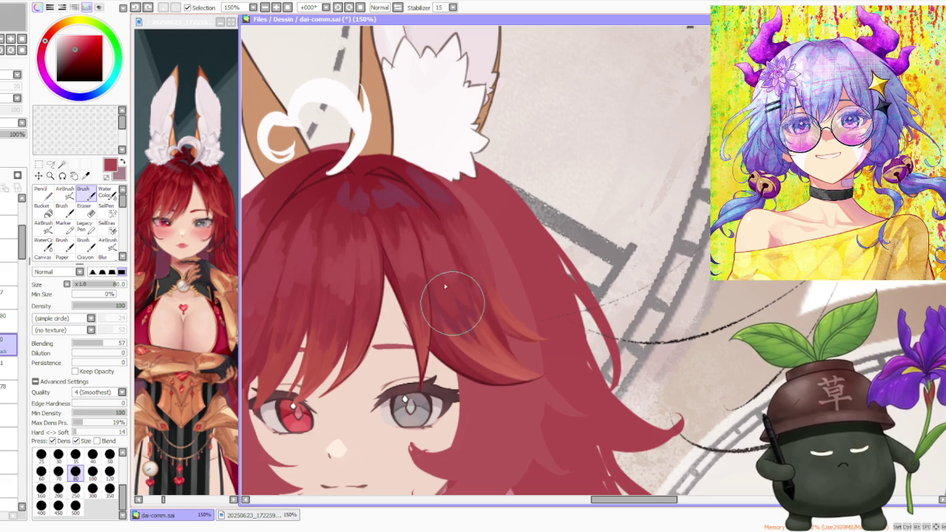
{"action": "left_click_drag", "start_coordinate": [465, 319], "coordinate": [432, 254]}
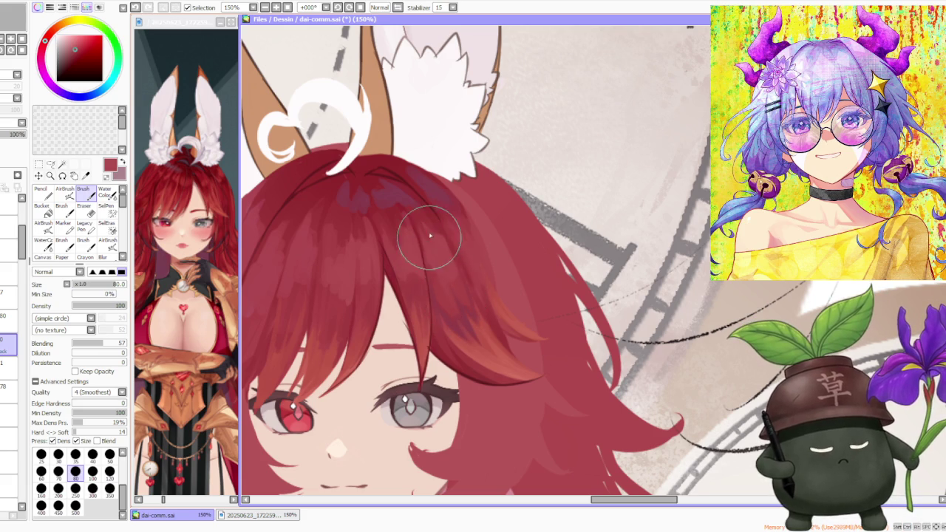
{"action": "key", "text": "ctrl+z"}
{"action": "key", "text": "ctrl+y"}
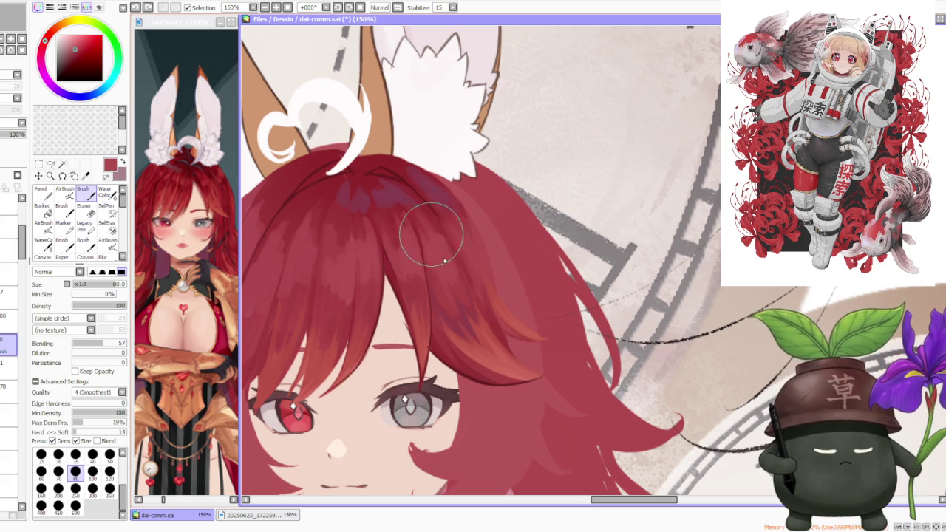
{"action": "scroll", "coordinate": [370, 148], "scroll_direction": "down", "scroll_amount": 3}
{"action": "scroll", "coordinate": [371, 126], "scroll_direction": "up", "scroll_amount": 3}
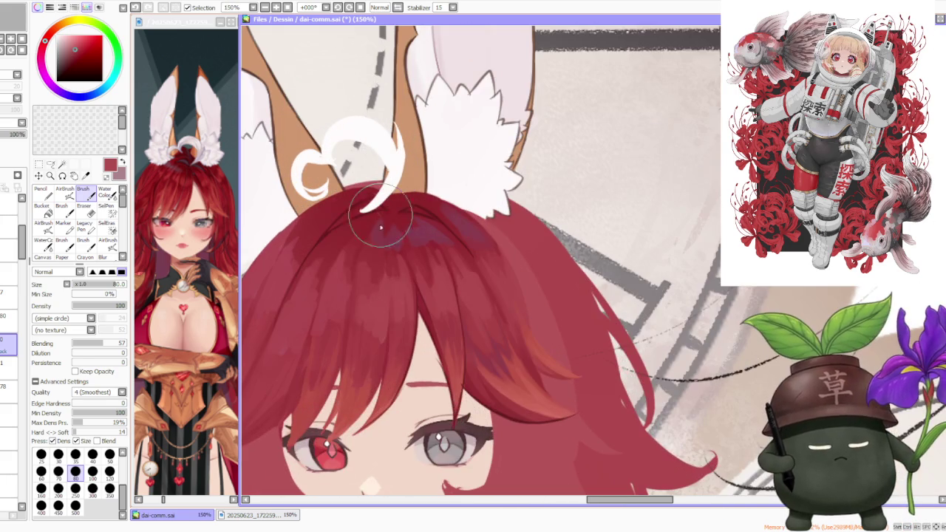
Eyedrop several dark reds from the top of the hair as the paint colour.
{"action": "left_click", "coordinate": [362, 278], "text": "alt"}
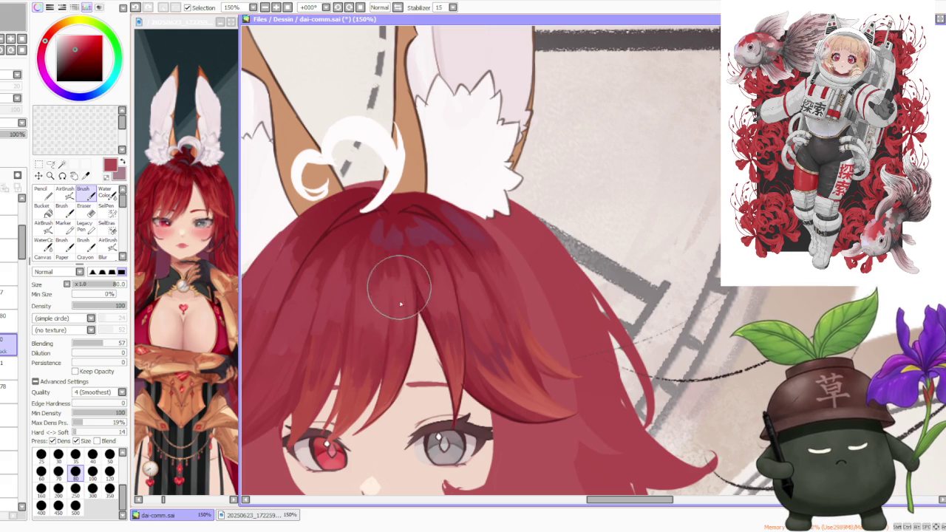
{"action": "scroll", "coordinate": [399, 318], "scroll_direction": "down", "scroll_amount": 2}
{"action": "scroll", "coordinate": [421, 192], "scroll_direction": "down", "scroll_amount": 1}
{"action": "scroll", "coordinate": [425, 163], "scroll_direction": "down", "scroll_amount": 1}
{"action": "scroll", "coordinate": [425, 164], "scroll_direction": "up", "scroll_amount": 3}
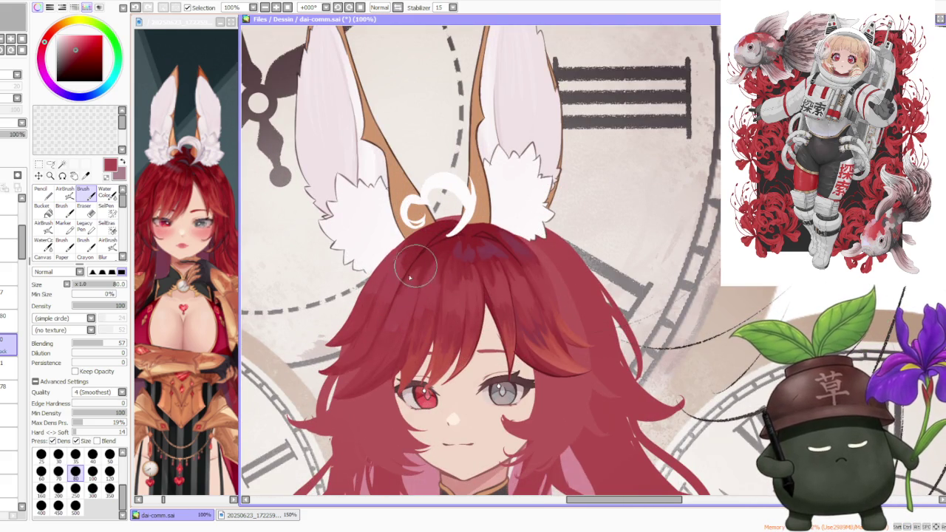
{"action": "left_click", "coordinate": [424, 259], "text": "alt"}
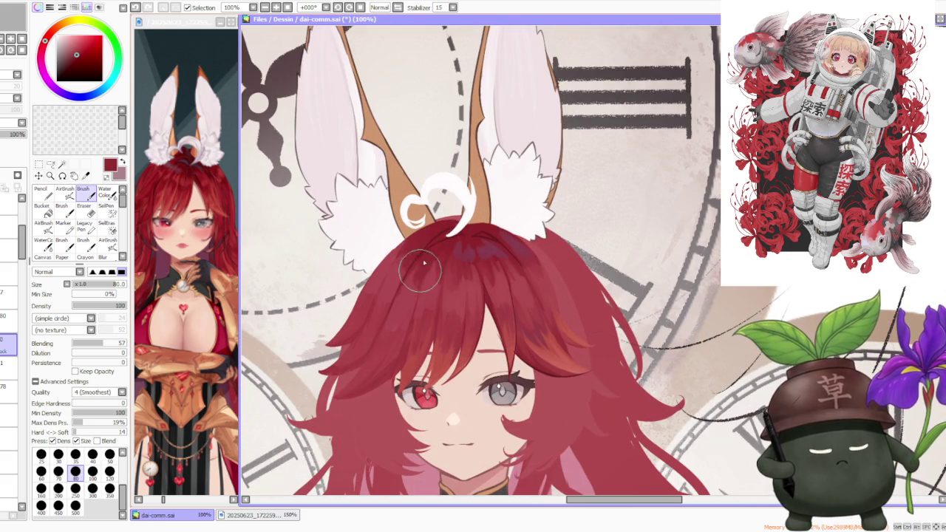
{"action": "left_click", "coordinate": [435, 257], "text": "alt"}
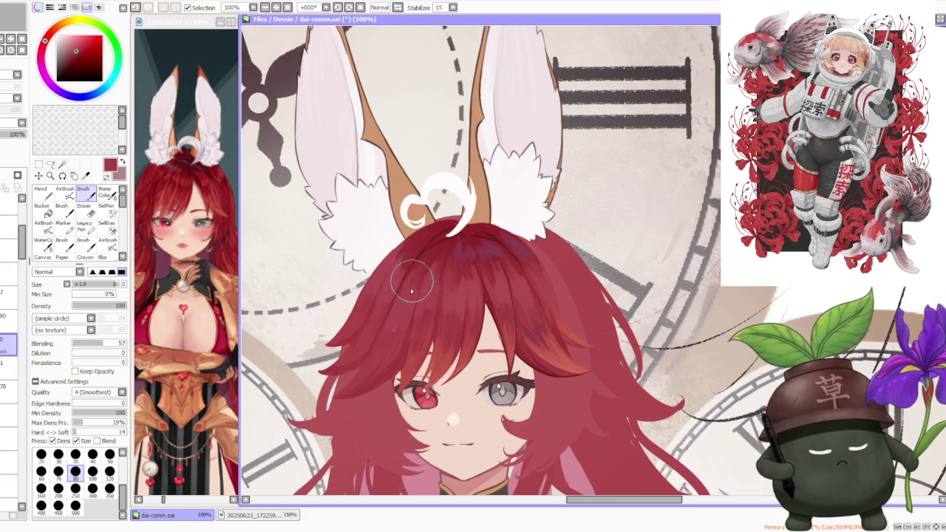
{"action": "left_click", "coordinate": [447, 257], "text": "alt"}
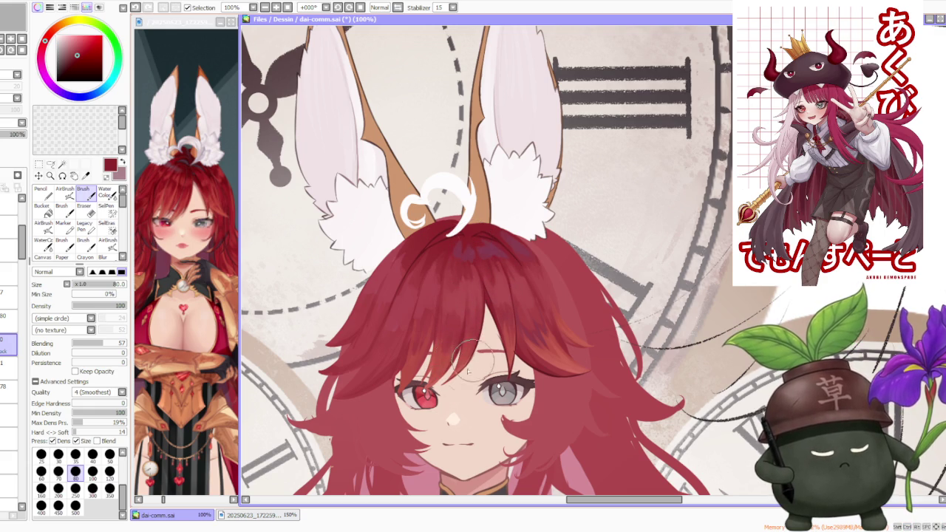
Undo a trial stroke near the eye and zoom the canvas out.
{"action": "key", "text": "ctrl+z"}
{"action": "mouse_move", "coordinate": [435, 391]}
{"action": "left_mouse_down"}
{"action": "mouse_move", "coordinate": [432, 369]}
{"action": "mouse_move", "coordinate": [443, 379]}
{"action": "left_mouse_up"}
{"action": "key", "text": "ctrl+z"}
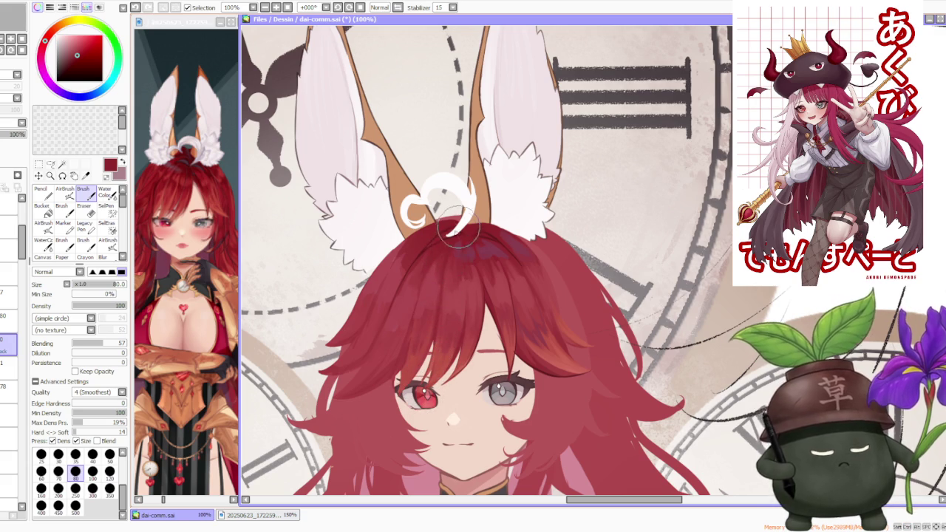
{"action": "scroll", "coordinate": [458, 229], "scroll_direction": "down", "scroll_amount": 2}
{"action": "scroll", "coordinate": [518, 207], "scroll_direction": "down", "scroll_amount": 3}
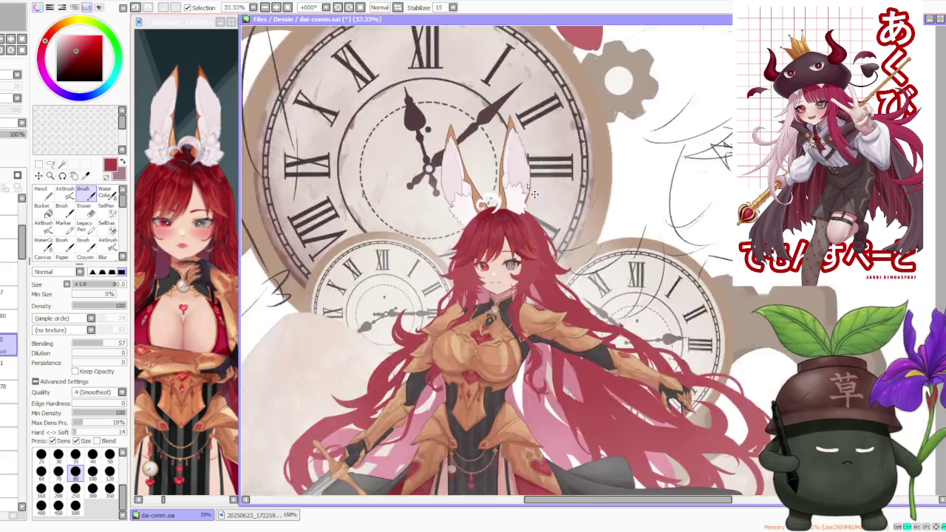
{"action": "scroll", "coordinate": [534, 194], "scroll_direction": "down", "scroll_amount": 1}
{"action": "scroll", "coordinate": [528, 166], "scroll_direction": "down", "scroll_amount": 1}
{"action": "scroll", "coordinate": [516, 157], "scroll_direction": "up", "scroll_amount": 1}
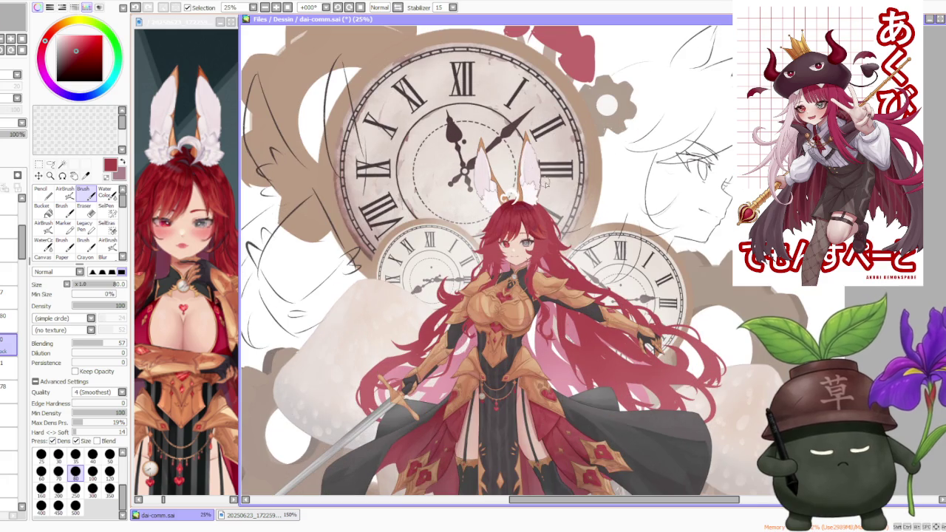
{"action": "scroll", "coordinate": [547, 185], "scroll_direction": "up", "scroll_amount": 2}
{"action": "scroll", "coordinate": [535, 209], "scroll_direction": "up", "scroll_amount": 1}
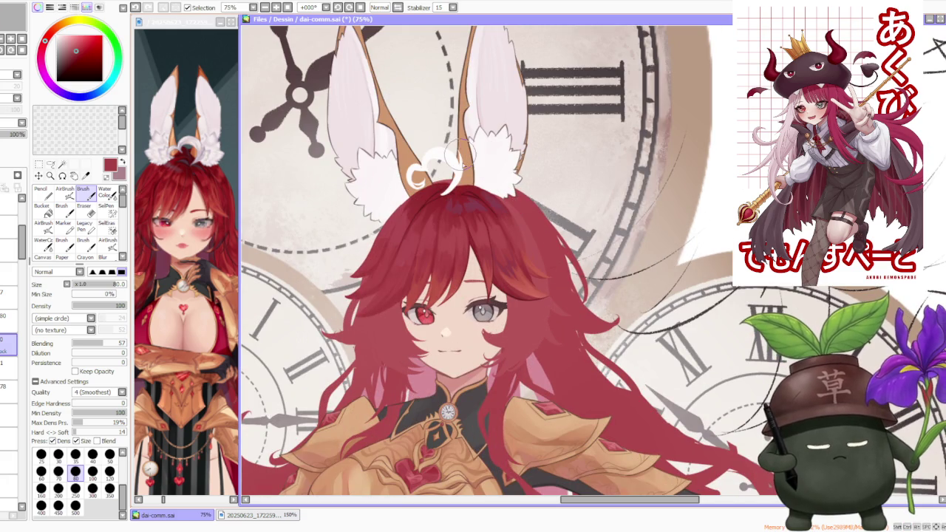
{"action": "left_click", "coordinate": [470, 203], "text": "alt"}
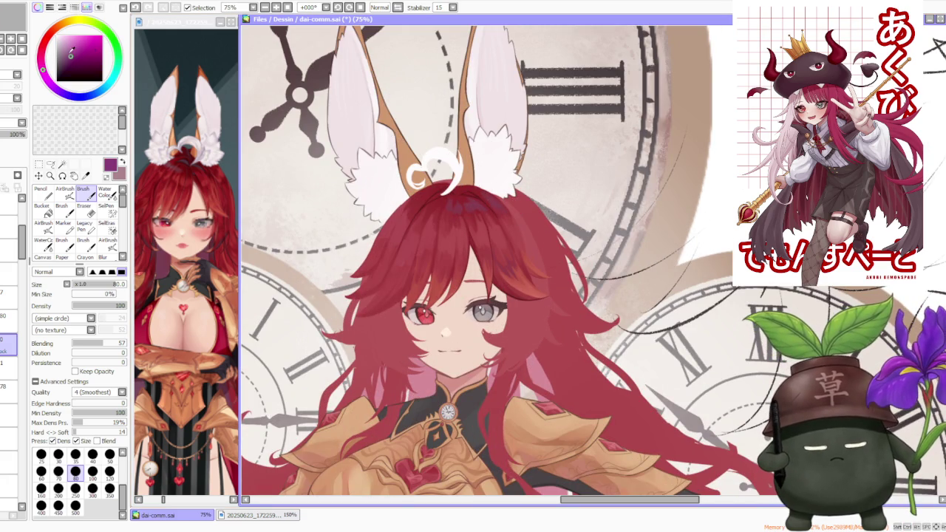
{"action": "scroll", "coordinate": [446, 181], "scroll_direction": "up", "scroll_amount": 1}
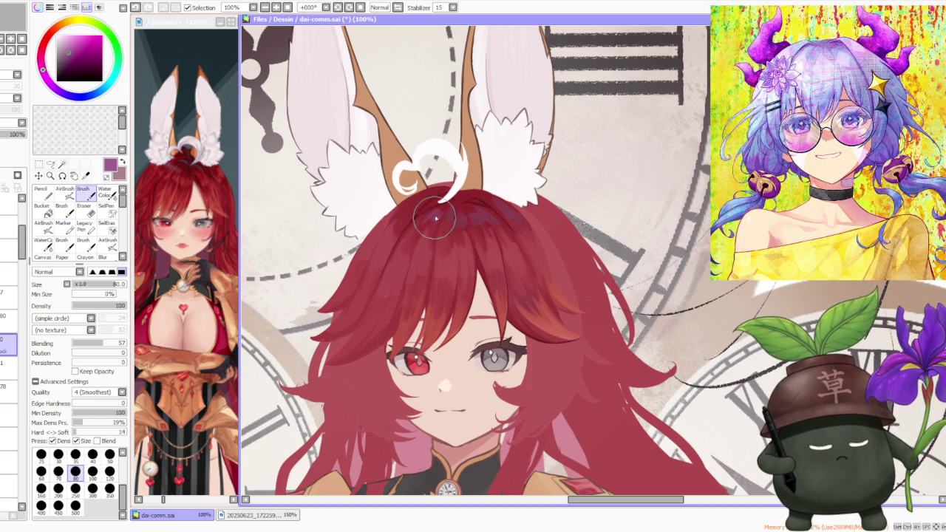
{"action": "left_click", "coordinate": [434, 216], "text": "alt"}
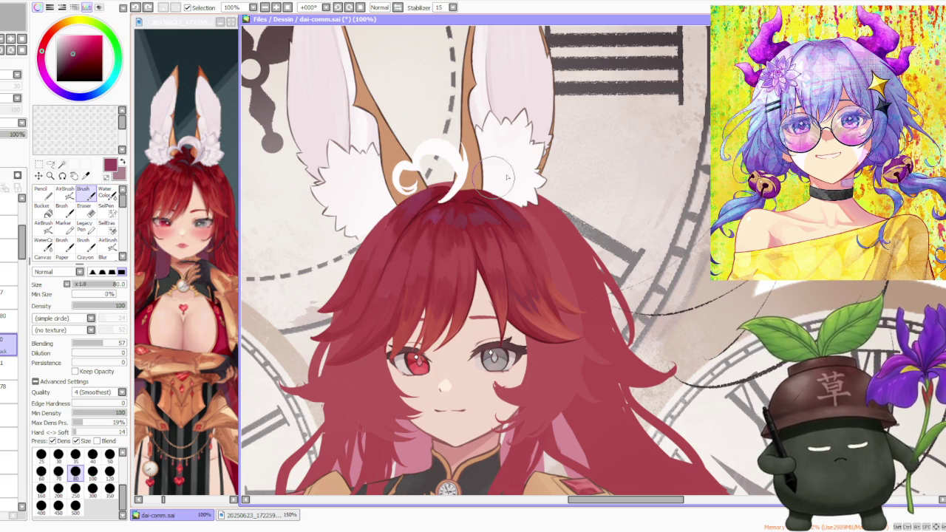
Paint a small dark red stroke on top of the hair.
{"action": "scroll", "coordinate": [443, 199], "scroll_direction": "down", "scroll_amount": 5}
{"action": "scroll", "coordinate": [458, 207], "scroll_direction": "down", "scroll_amount": 2}
{"action": "scroll", "coordinate": [487, 214], "scroll_direction": "up", "scroll_amount": 10}
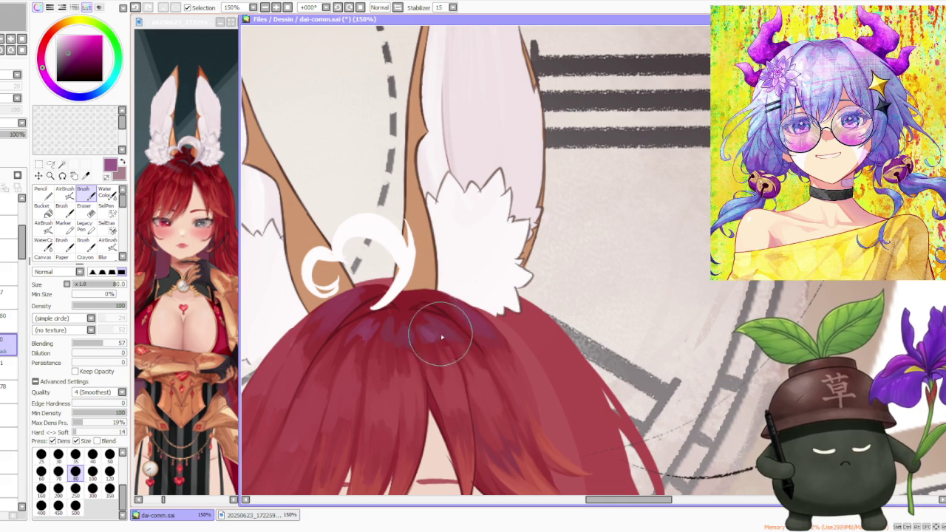
{"action": "left_click_drag", "start_coordinate": [455, 347], "coordinate": [441, 337]}
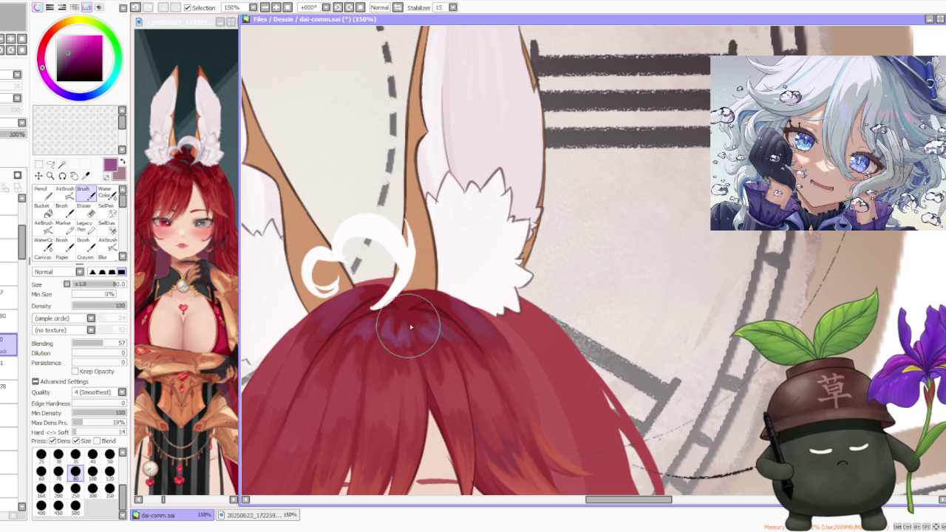
Sample a deeper red and paint dark red strokes across the hair crown.
{"action": "scroll", "coordinate": [405, 342], "scroll_direction": "down", "scroll_amount": 3}
{"action": "scroll", "coordinate": [405, 342], "scroll_direction": "down", "scroll_amount": 1}
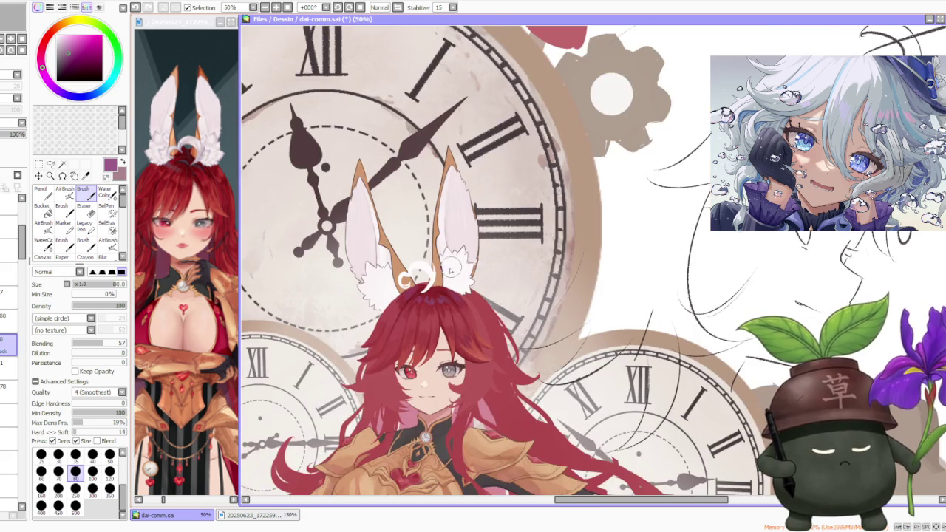
{"action": "scroll", "coordinate": [414, 333], "scroll_direction": "up", "scroll_amount": 3}
{"action": "scroll", "coordinate": [425, 321], "scroll_direction": "up", "scroll_amount": 2}
{"action": "left_click", "coordinate": [425, 318], "text": "alt"}
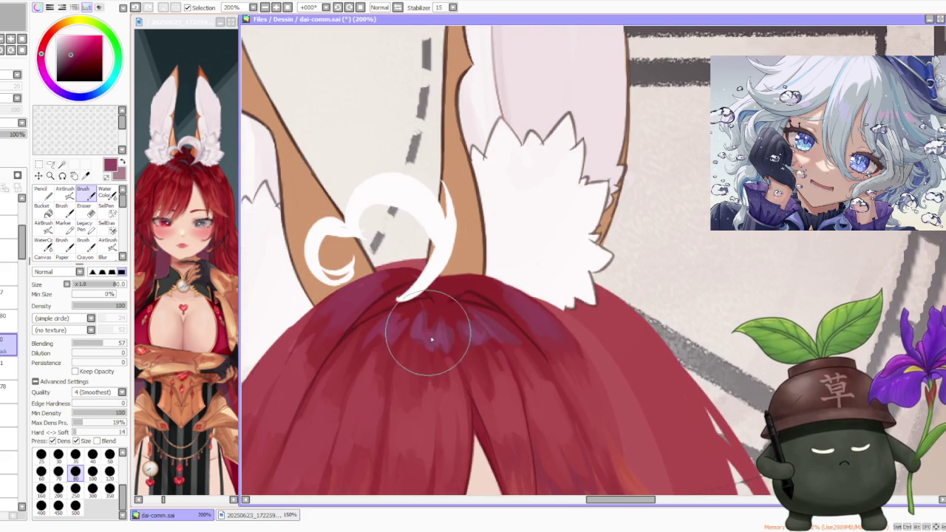
{"action": "left_click", "coordinate": [437, 338], "text": "alt"}
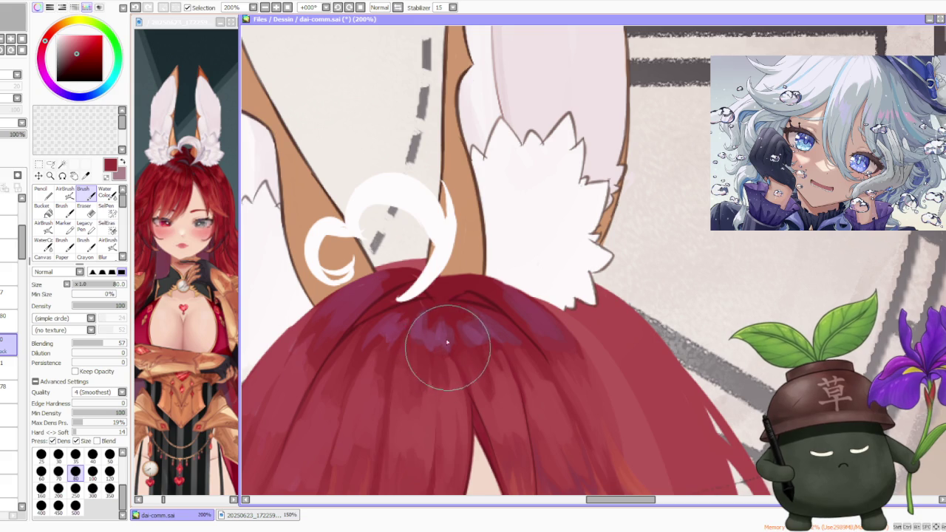
{"action": "left_click_drag", "start_coordinate": [447, 342], "coordinate": [426, 310]}
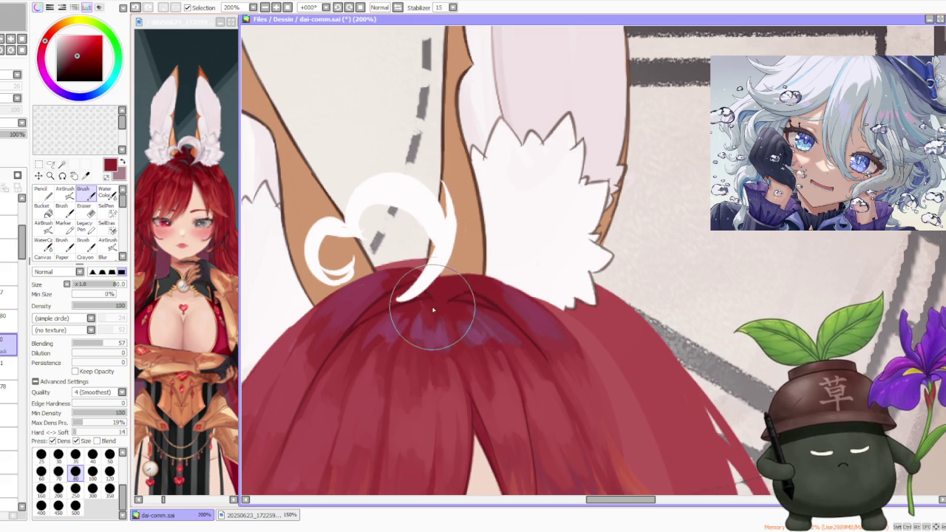
{"action": "left_click_drag", "start_coordinate": [422, 296], "coordinate": [460, 272]}
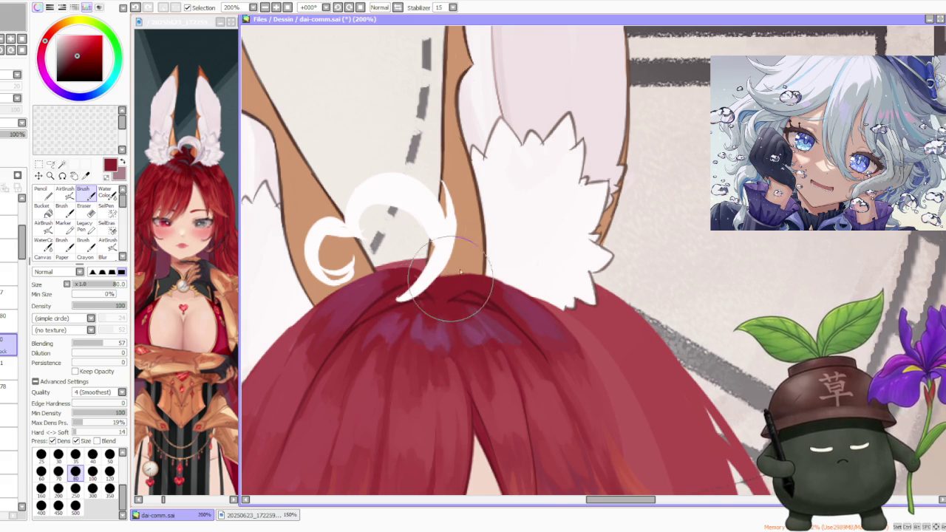
{"action": "scroll", "coordinate": [459, 271], "scroll_direction": "down", "scroll_amount": 4}
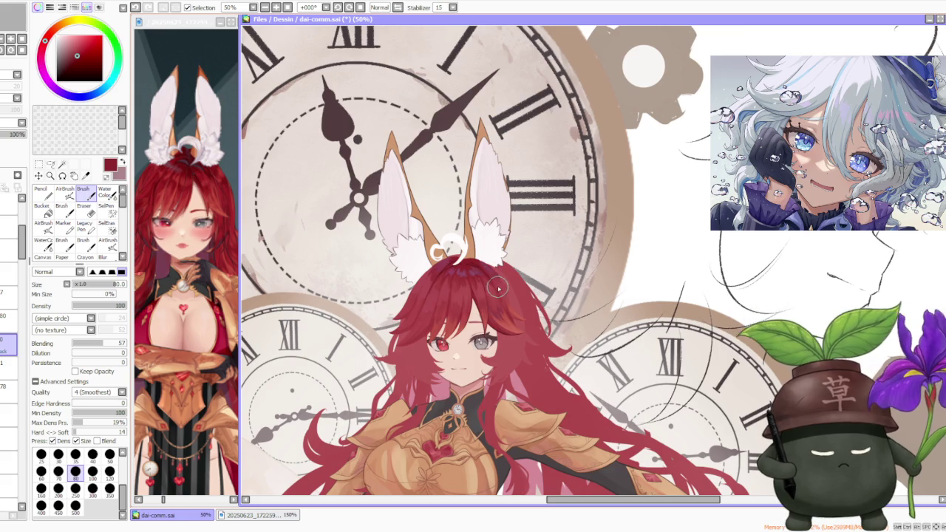
Eyedrop the dark maroon from the hair and set the brush size preset to 50.
{"action": "scroll", "coordinate": [498, 288], "scroll_direction": "down", "scroll_amount": 2}
{"action": "scroll", "coordinate": [511, 299], "scroll_direction": "up", "scroll_amount": 3}
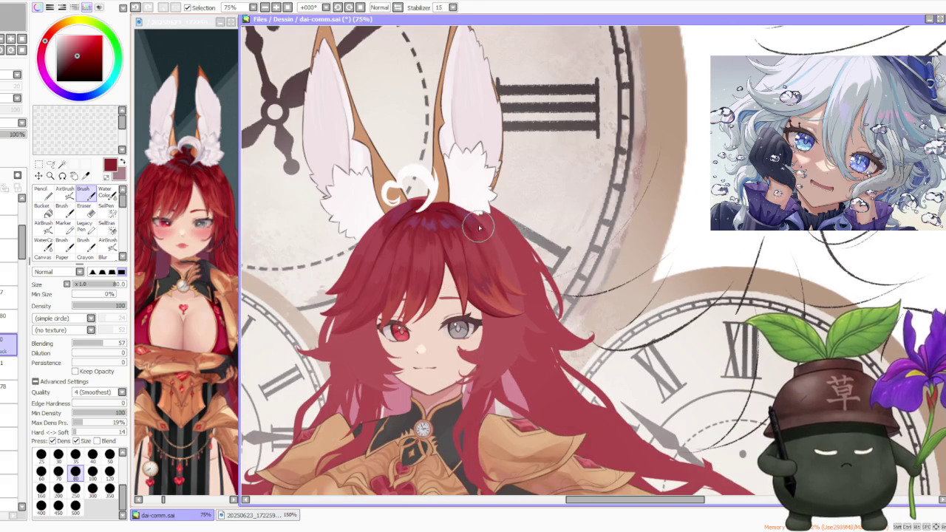
{"action": "scroll", "coordinate": [479, 227], "scroll_direction": "up", "scroll_amount": 1}
{"action": "scroll", "coordinate": [443, 214], "scroll_direction": "up", "scroll_amount": 1}
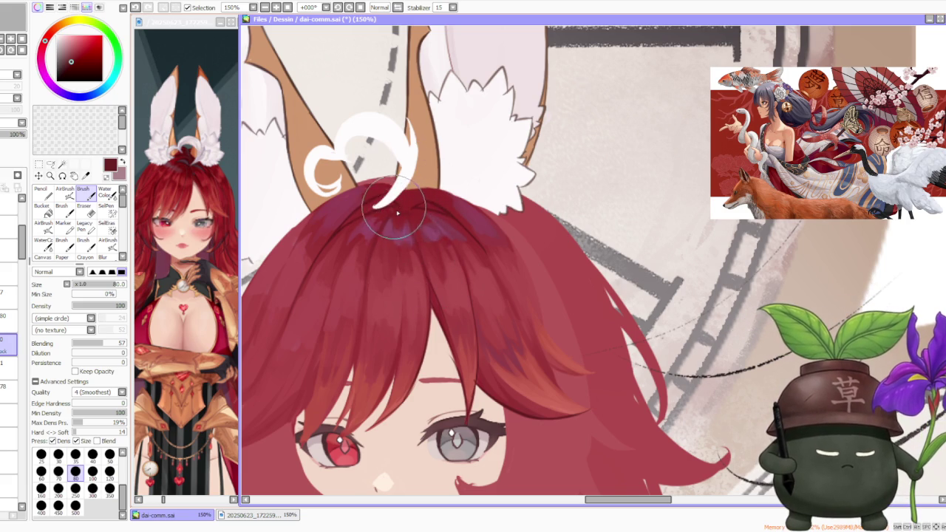
{"action": "left_click", "coordinate": [398, 213], "text": "alt"}
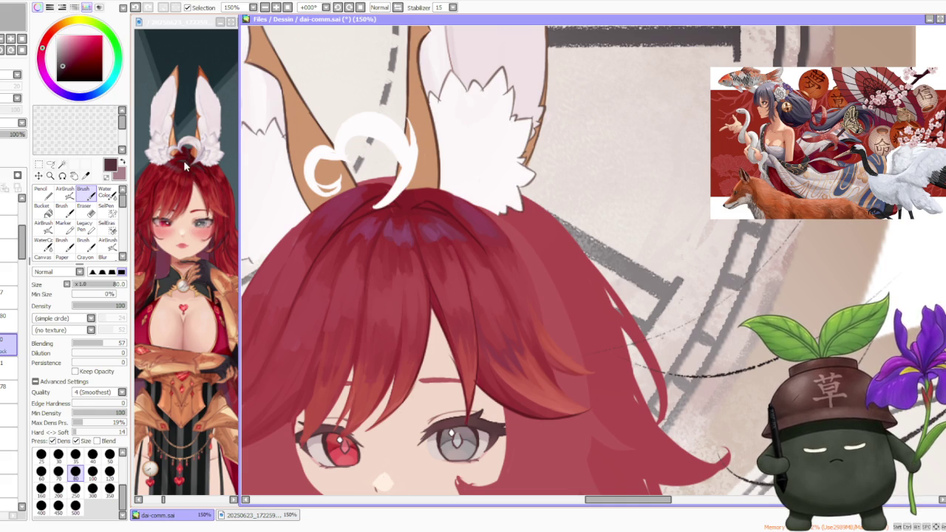
{"action": "left_click", "coordinate": [109, 455]}
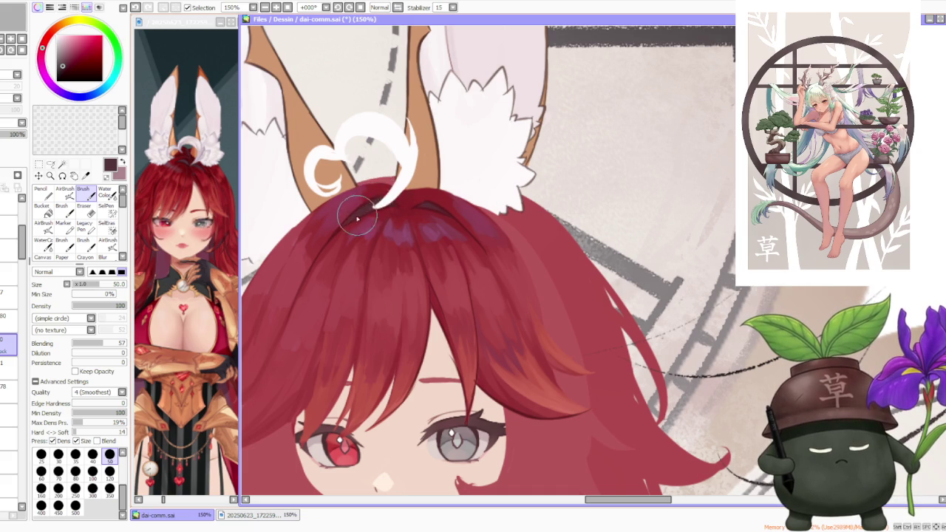
Zoom in and out around the hair crown to inspect the latest shading.
{"action": "scroll", "coordinate": [384, 196], "scroll_direction": "down", "scroll_amount": 3}
{"action": "scroll", "coordinate": [414, 170], "scroll_direction": "down", "scroll_amount": 2}
{"action": "scroll", "coordinate": [429, 159], "scroll_direction": "down", "scroll_amount": 2}
{"action": "scroll", "coordinate": [438, 157], "scroll_direction": "down", "scroll_amount": 2}
{"action": "scroll", "coordinate": [443, 152], "scroll_direction": "up", "scroll_amount": 3}
{"action": "scroll", "coordinate": [414, 177], "scroll_direction": "up", "scroll_amount": 3}
{"action": "scroll", "coordinate": [362, 214], "scroll_direction": "up", "scroll_amount": 2}
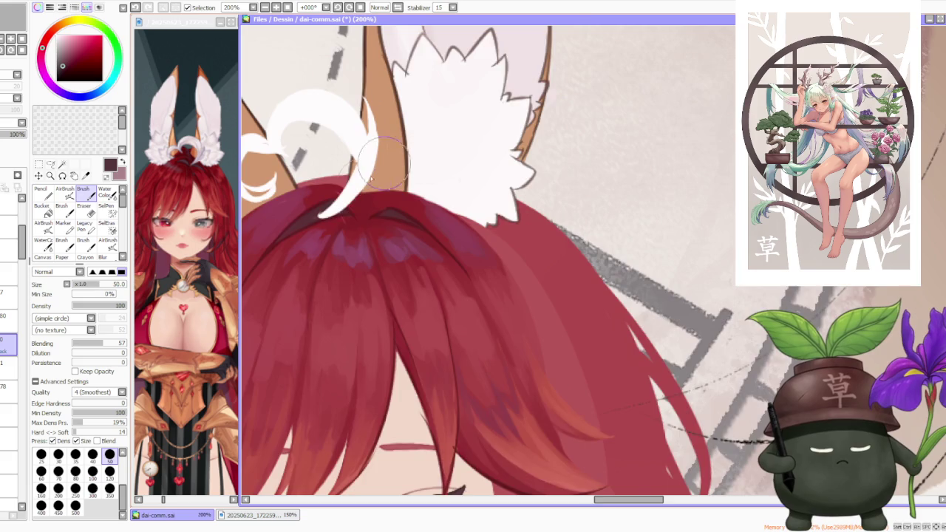
{"action": "scroll", "coordinate": [363, 215], "scroll_direction": "up", "scroll_amount": 1}
{"action": "scroll", "coordinate": [347, 218], "scroll_direction": "down", "scroll_amount": 2}
{"action": "scroll", "coordinate": [321, 222], "scroll_direction": "up", "scroll_amount": 3}
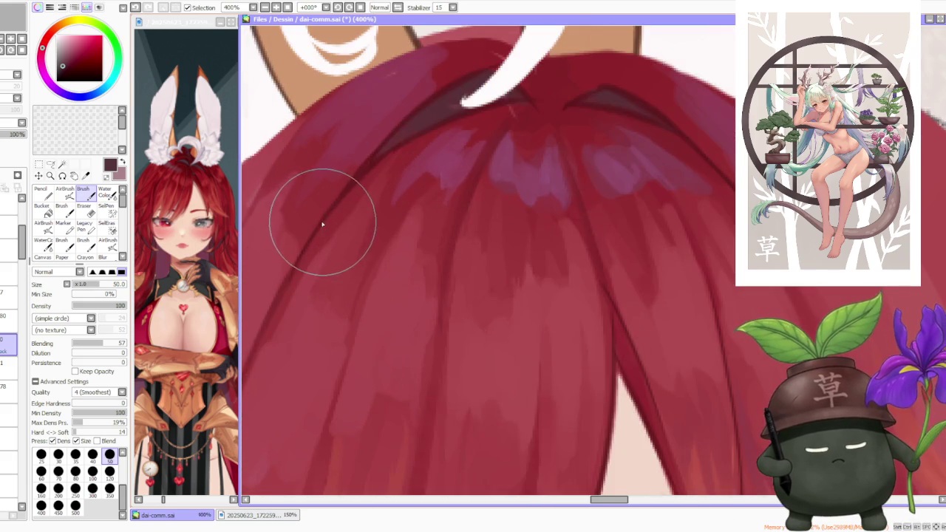
{"action": "scroll", "coordinate": [329, 227], "scroll_direction": "down", "scroll_amount": 2}
{"action": "scroll", "coordinate": [329, 227], "scroll_direction": "down", "scroll_amount": 1}
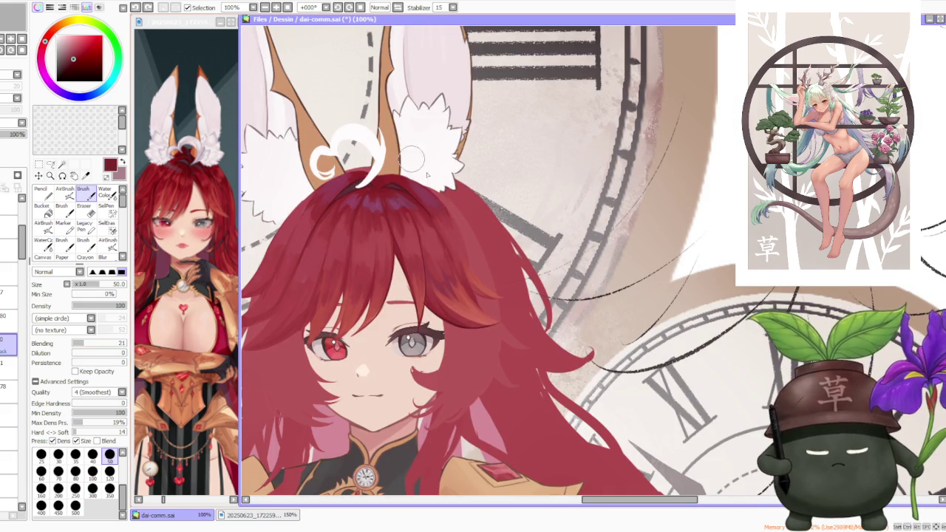
{"action": "scroll", "coordinate": [427, 175], "scroll_direction": "up", "scroll_amount": 1}
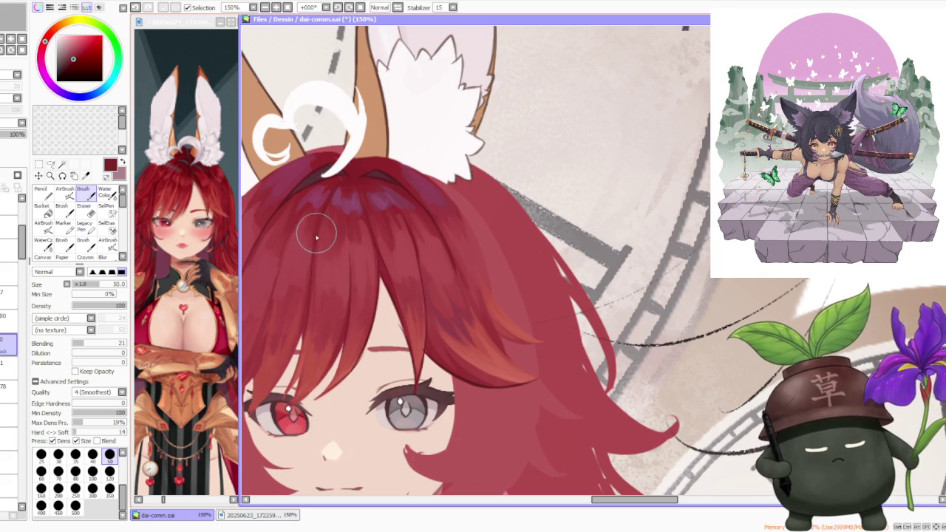
Toggle the last crown stroke off and on twice to compare, keeping it.
{"action": "key", "text": "ctrl+z"}
{"action": "key", "text": "ctrl+y"}
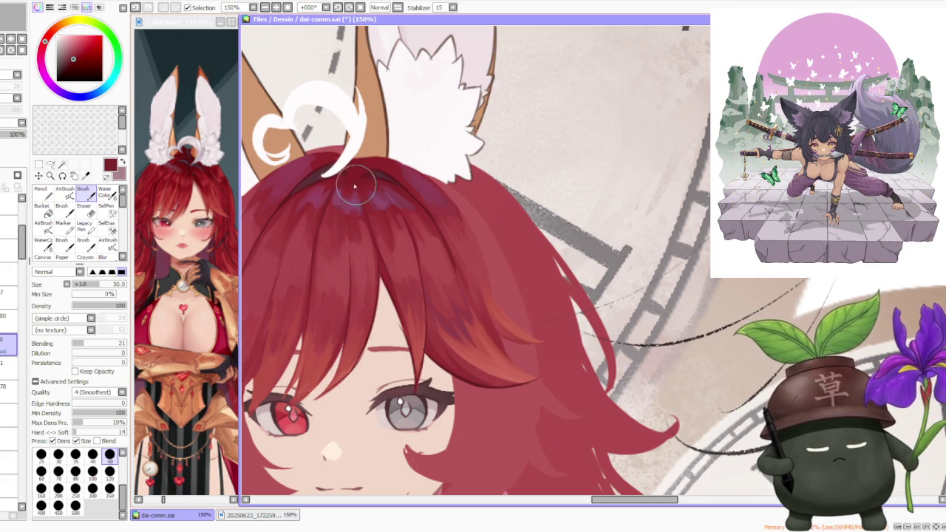
{"action": "key", "text": "ctrl+z"}
{"action": "key", "text": "ctrl+y"}
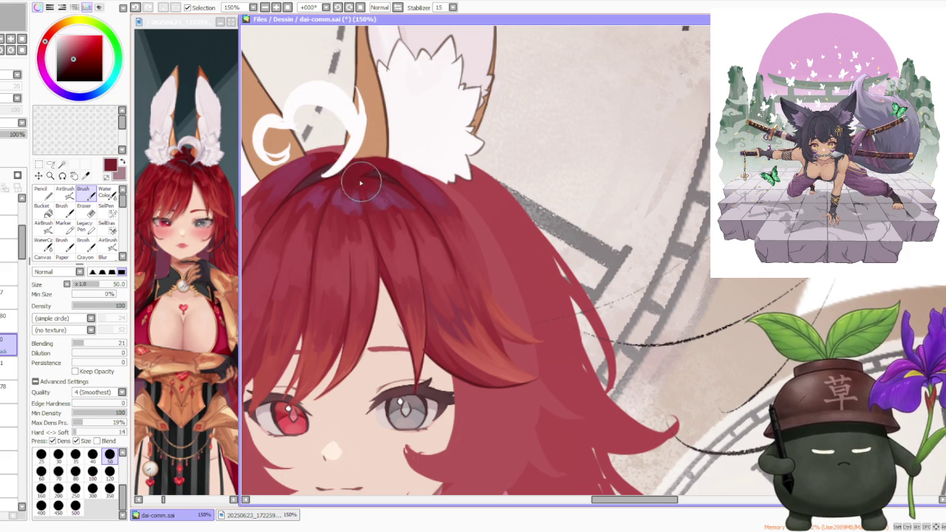
{"action": "scroll", "coordinate": [358, 177], "scroll_direction": "down", "scroll_amount": 2}
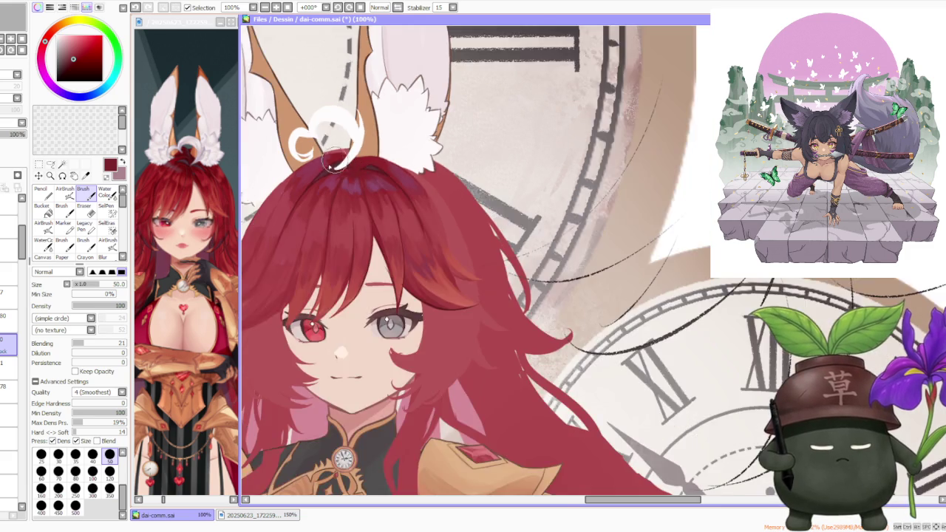
{"action": "scroll", "coordinate": [325, 211], "scroll_direction": "up", "scroll_amount": 2}
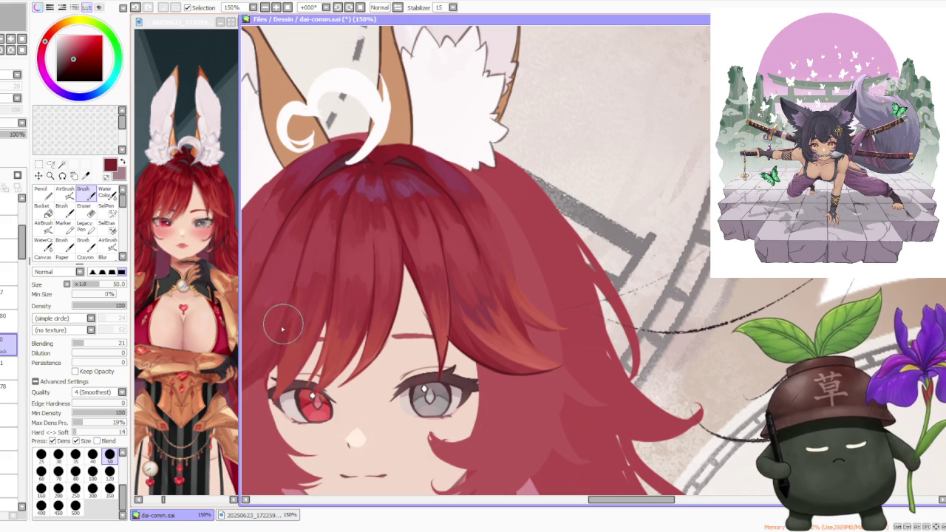
{"action": "scroll", "coordinate": [284, 348], "scroll_direction": "down", "scroll_amount": 2}
{"action": "scroll", "coordinate": [287, 334], "scroll_direction": "up", "scroll_amount": 1}
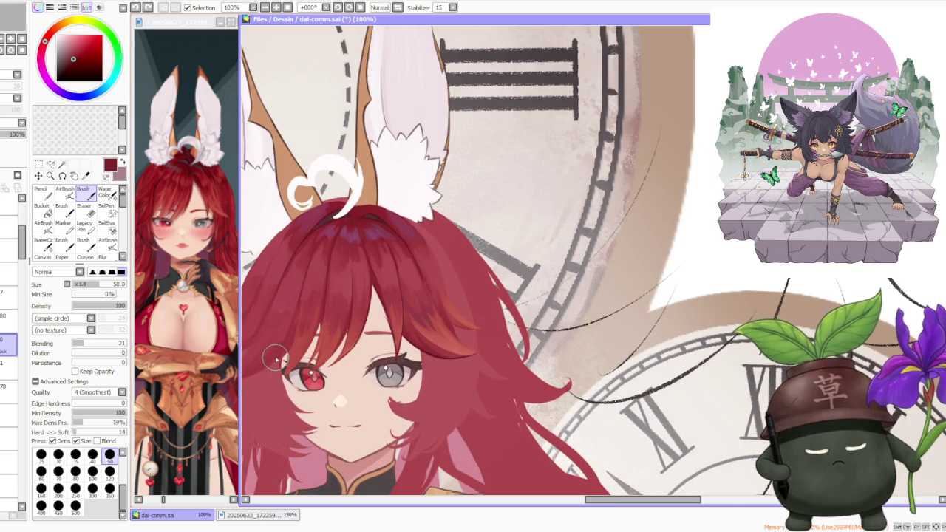
{"action": "scroll", "coordinate": [283, 357], "scroll_direction": "down", "scroll_amount": 3}
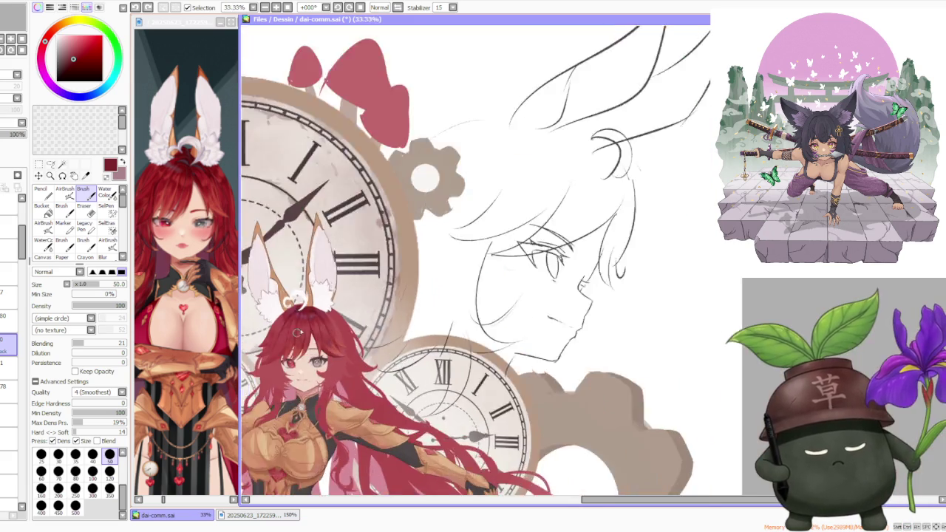
Eyedrop a darker, then slightly lighter, red from the hair and zoom out.
{"action": "scroll", "coordinate": [288, 344], "scroll_direction": "up", "scroll_amount": 1}
{"action": "scroll", "coordinate": [292, 333], "scroll_direction": "up", "scroll_amount": 1}
{"action": "scroll", "coordinate": [295, 318], "scroll_direction": "up", "scroll_amount": 1}
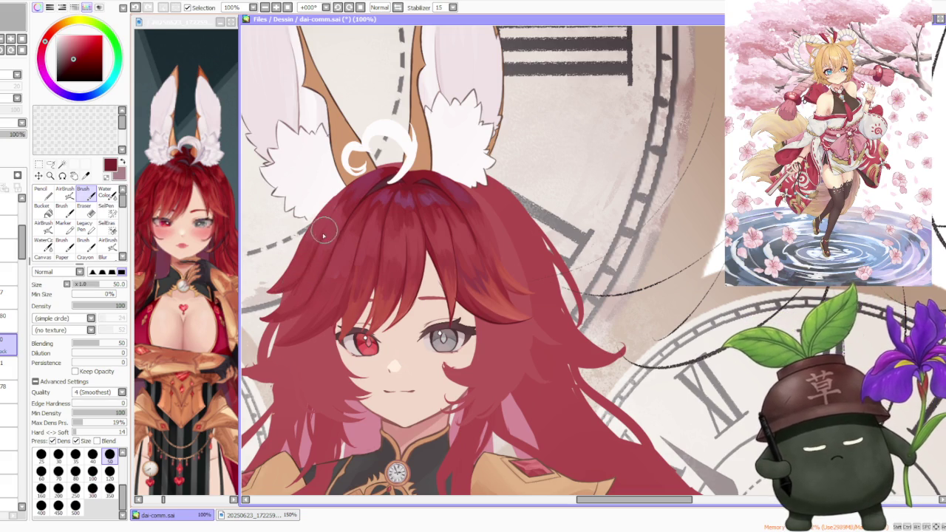
{"action": "scroll", "coordinate": [350, 198], "scroll_direction": "up", "scroll_amount": 1}
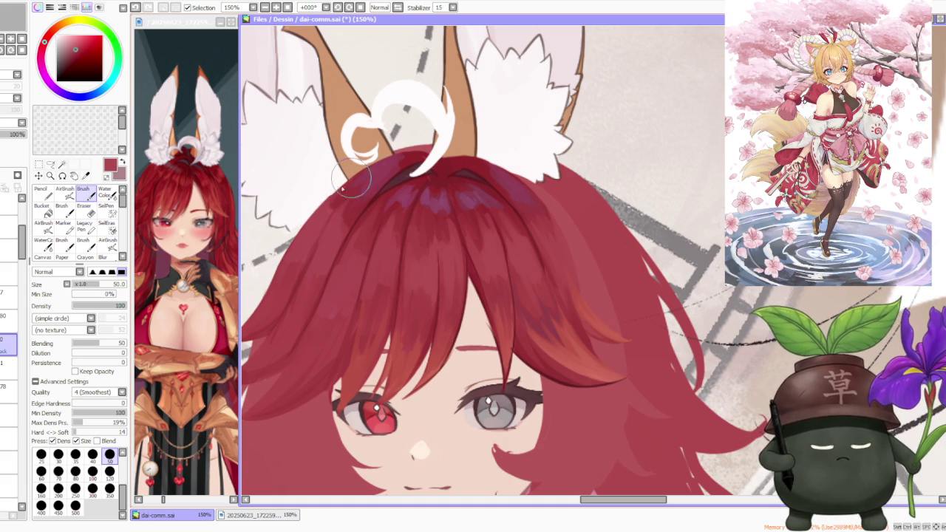
{"action": "left_click", "coordinate": [344, 199], "text": "alt"}
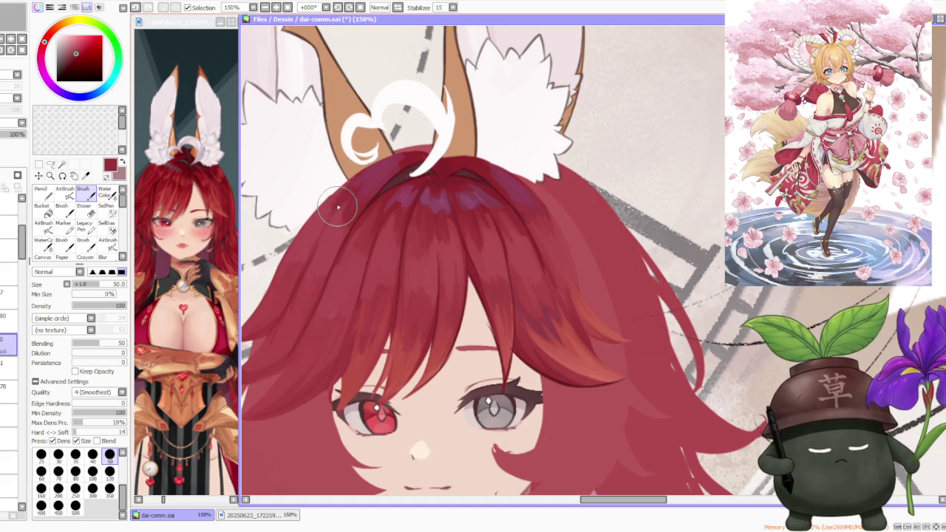
{"action": "left_click", "coordinate": [290, 265], "text": "alt"}
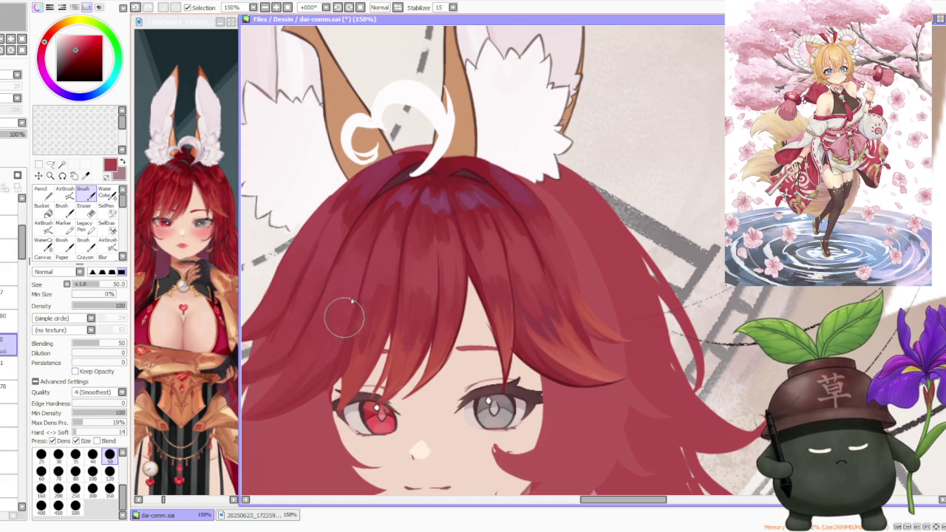
{"action": "scroll", "coordinate": [355, 253], "scroll_direction": "down", "scroll_amount": 4}
{"action": "scroll", "coordinate": [447, 179], "scroll_direction": "down", "scroll_amount": 2}
{"action": "scroll", "coordinate": [479, 194], "scroll_direction": "down", "scroll_amount": 2}
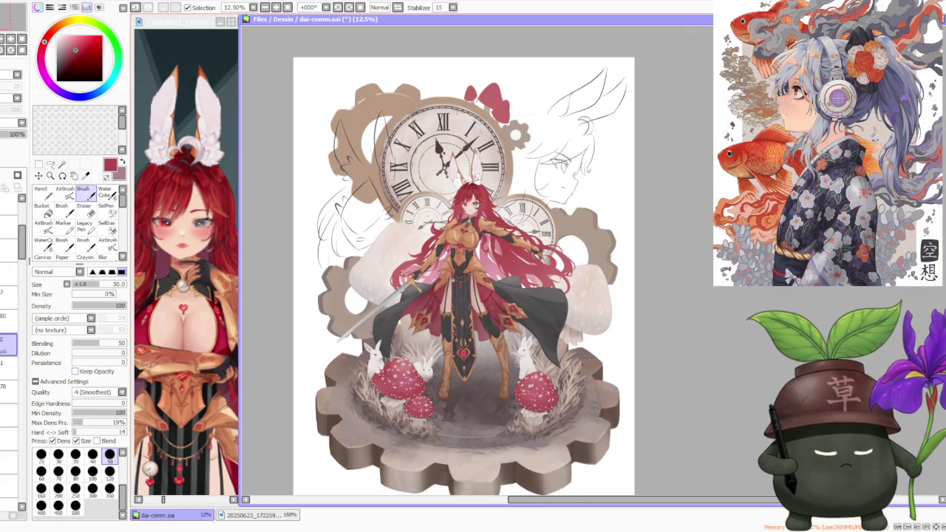
Sample dark maroon from the hair and darken the shadow at the top of the hair.
{"action": "scroll", "coordinate": [464, 189], "scroll_direction": "up", "scroll_amount": 3}
{"action": "scroll", "coordinate": [464, 191], "scroll_direction": "up", "scroll_amount": 3}
{"action": "scroll", "coordinate": [459, 197], "scroll_direction": "up", "scroll_amount": 1}
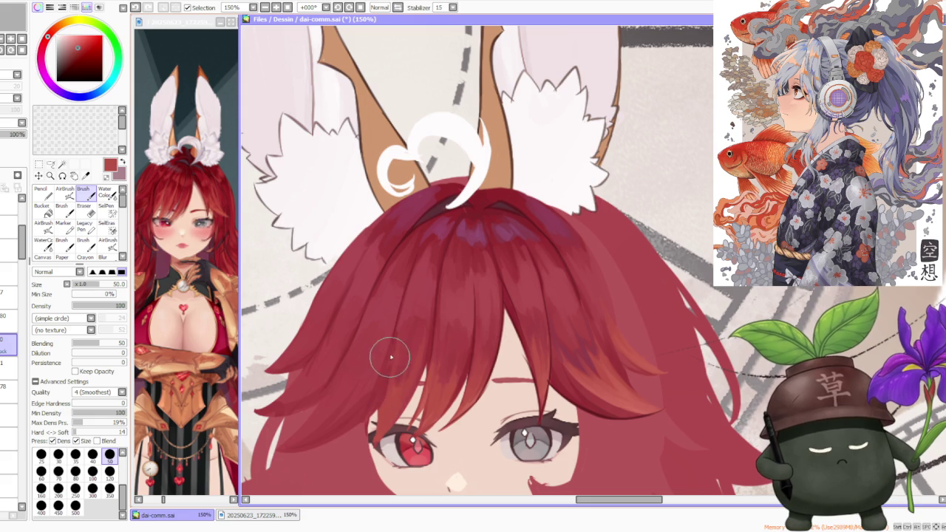
{"action": "left_click", "coordinate": [399, 241], "text": "alt"}
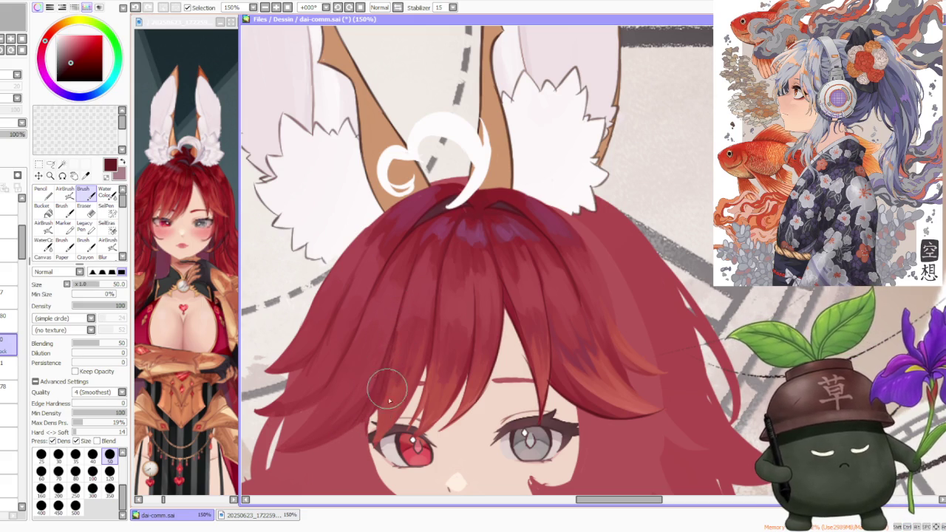
{"action": "left_click", "coordinate": [380, 395], "text": "alt"}
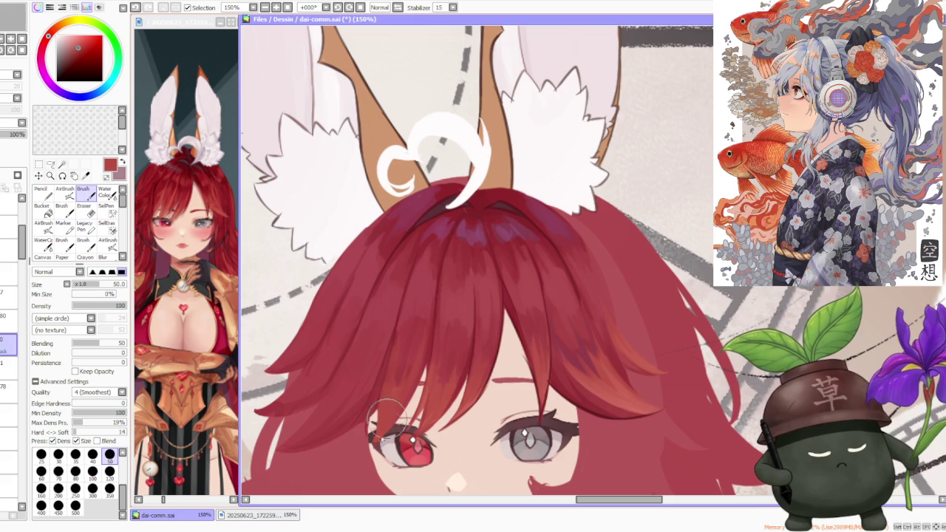
{"action": "left_click", "coordinate": [436, 214], "text": "alt"}
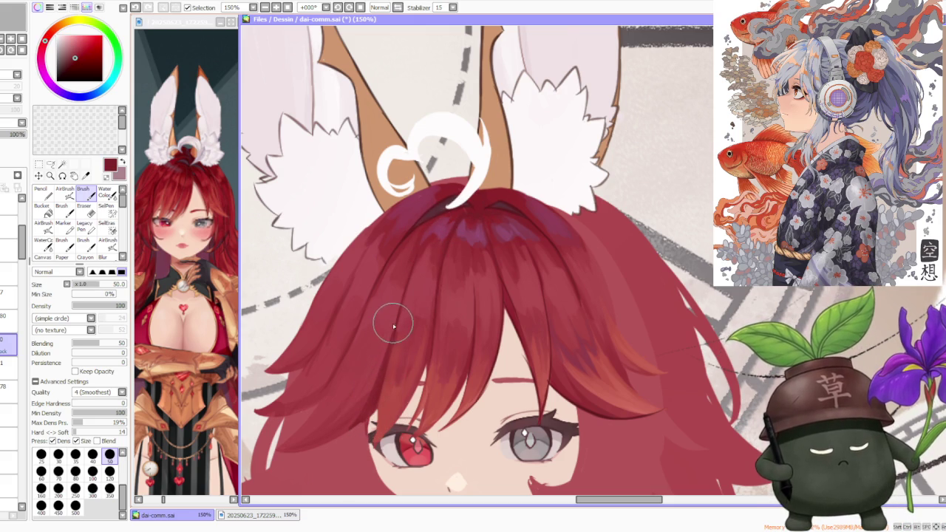
{"action": "scroll", "coordinate": [378, 368], "scroll_direction": "down", "scroll_amount": 3}
{"action": "scroll", "coordinate": [416, 337], "scroll_direction": "up", "scroll_amount": 3}
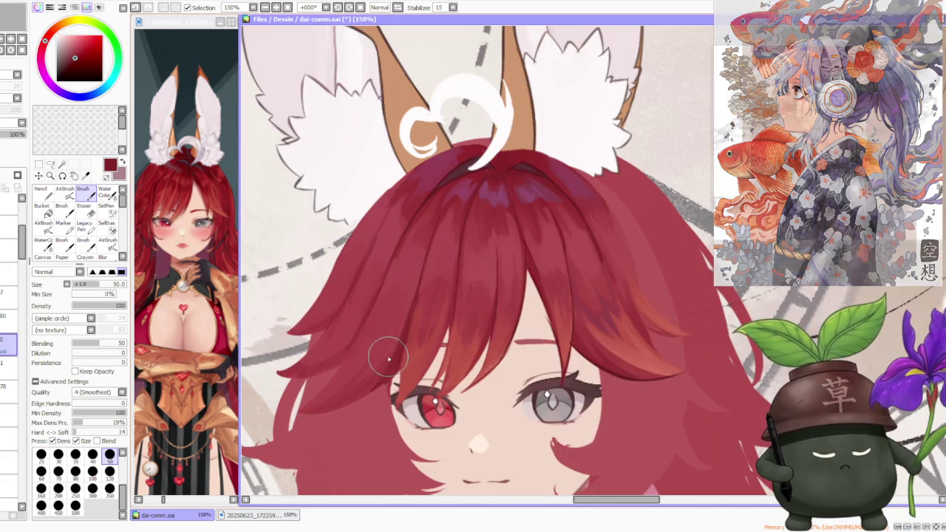
{"action": "left_click_drag", "start_coordinate": [475, 205], "coordinate": [473, 216]}
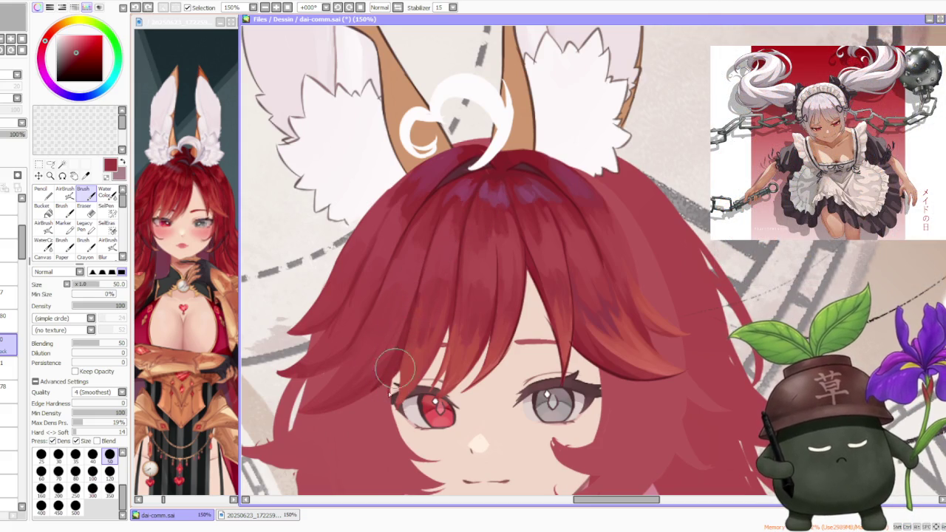
Eyedrop slightly darker reds from the hair.
{"action": "scroll", "coordinate": [413, 303], "scroll_direction": "down", "scroll_amount": 3}
{"action": "scroll", "coordinate": [479, 278], "scroll_direction": "up", "scroll_amount": 2}
{"action": "scroll", "coordinate": [466, 310], "scroll_direction": "up", "scroll_amount": 1}
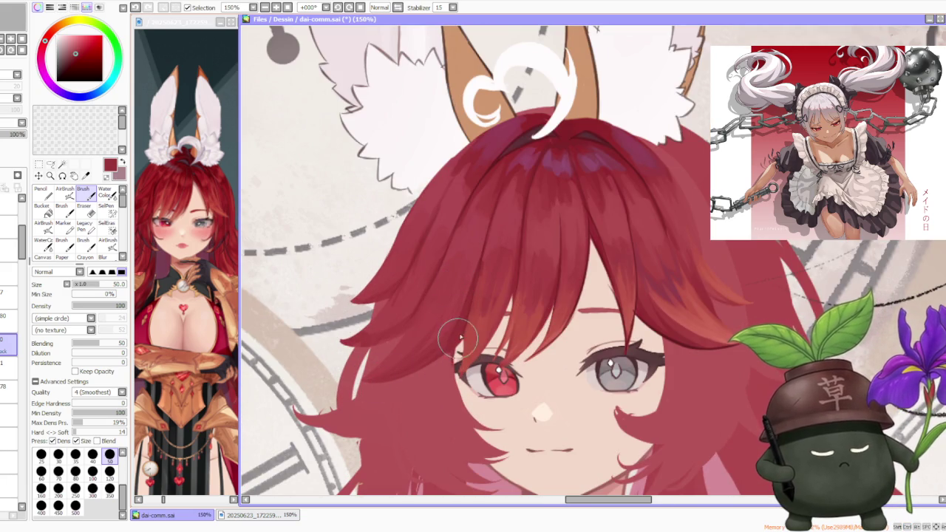
{"action": "left_click", "coordinate": [472, 291], "text": "alt"}
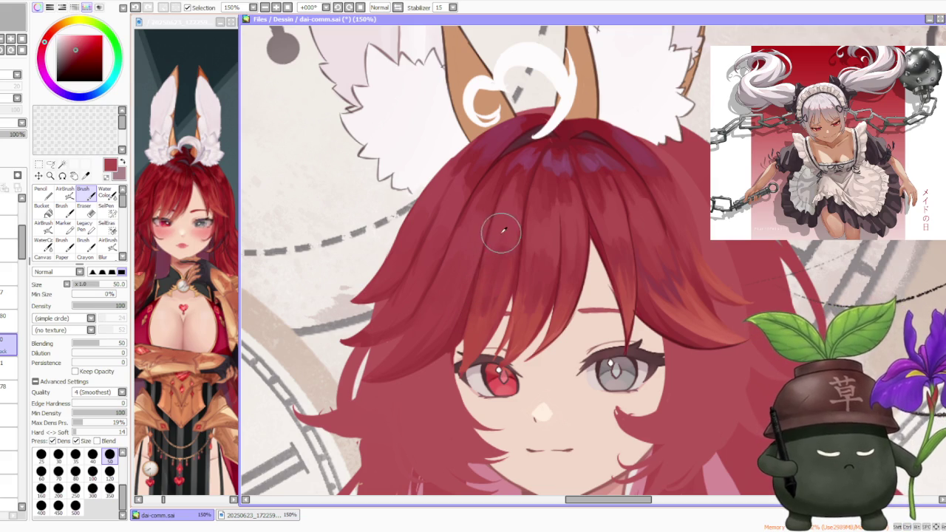
{"action": "left_click", "coordinate": [518, 186], "text": "alt"}
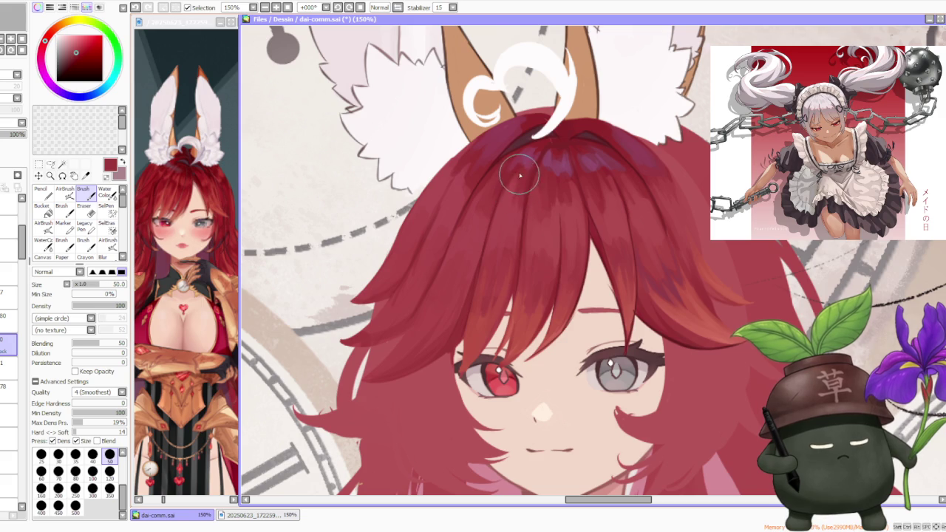
{"action": "scroll", "coordinate": [512, 196], "scroll_direction": "down", "scroll_amount": 1}
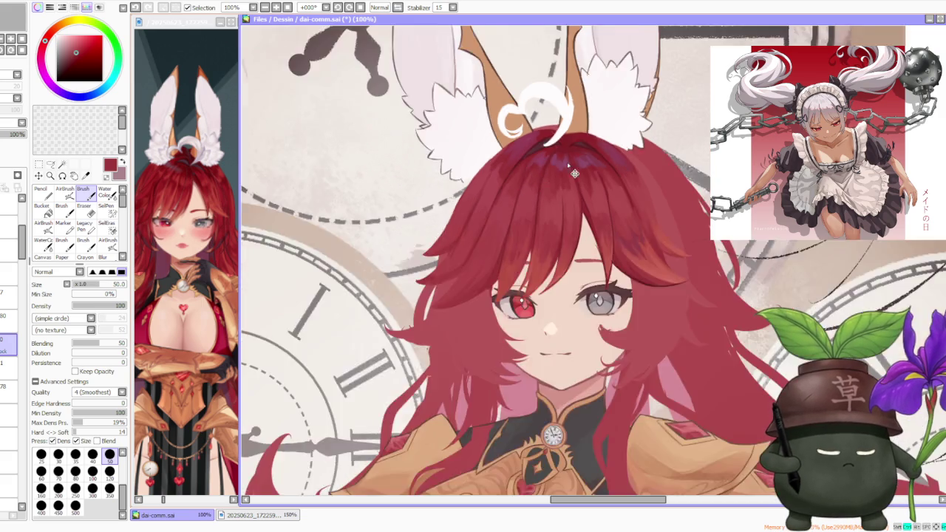
{"action": "scroll", "coordinate": [554, 163], "scroll_direction": "down", "scroll_amount": 1}
{"action": "scroll", "coordinate": [606, 141], "scroll_direction": "down", "scroll_amount": 1}
{"action": "scroll", "coordinate": [627, 133], "scroll_direction": "up", "scroll_amount": 1}
{"action": "scroll", "coordinate": [627, 134], "scroll_direction": "up", "scroll_amount": 1}
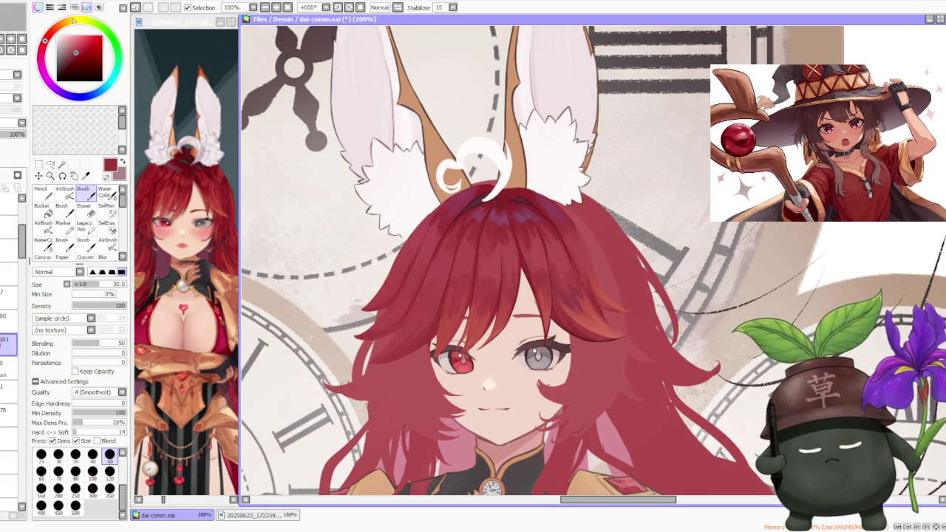
Choose a lighter red, brush size 120, layer opacity 64%, and repaint the upper-left hair.
{"action": "left_click", "coordinate": [76, 52]}
{"action": "left_click", "coordinate": [91, 32]}
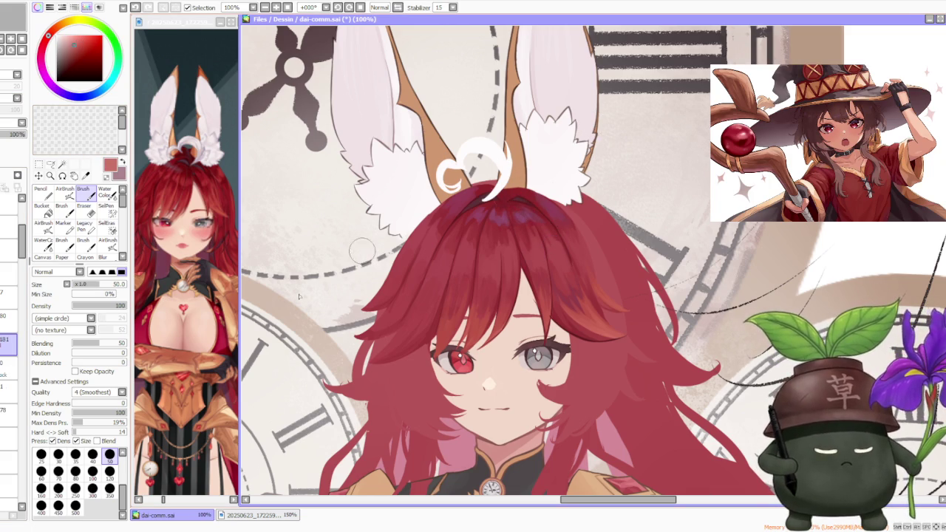
{"action": "left_click", "coordinate": [109, 470]}
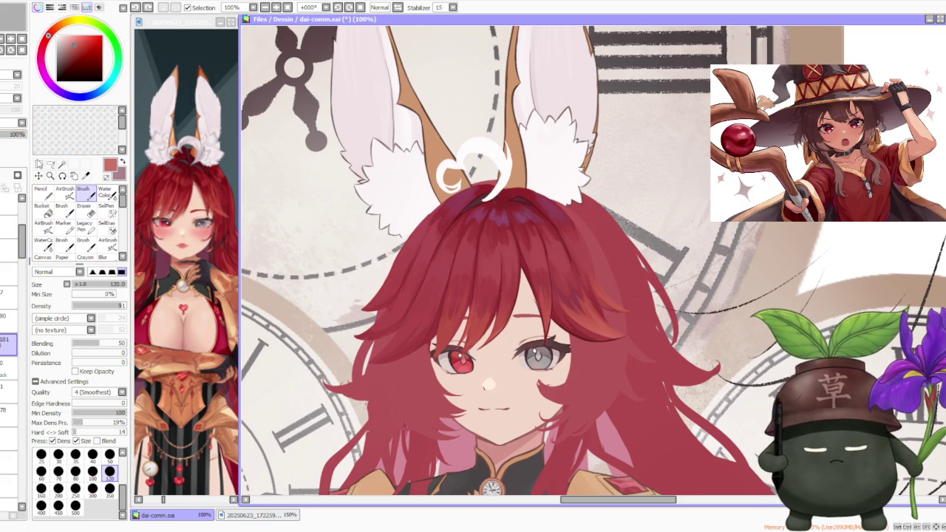
{"action": "left_click_drag", "start_coordinate": [22, 134], "coordinate": [9, 134]}
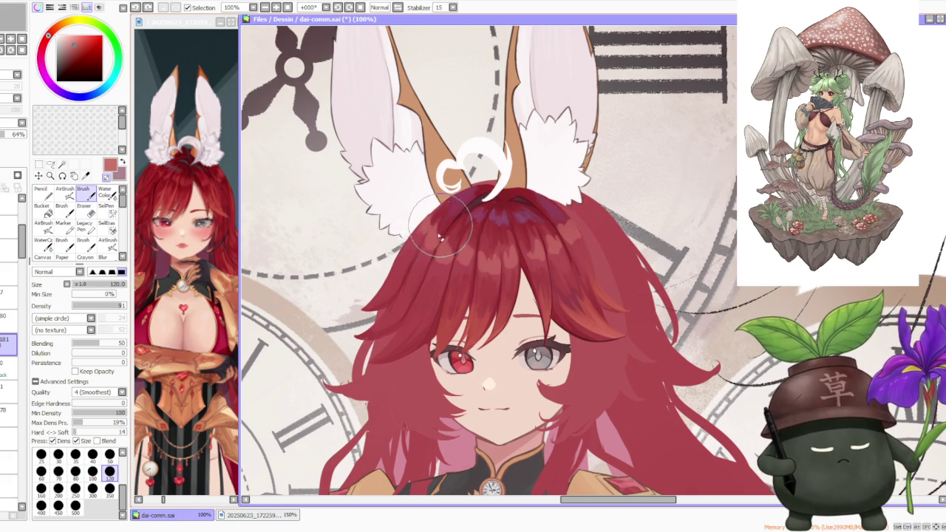
{"action": "left_click_drag", "start_coordinate": [440, 236], "coordinate": [444, 238]}
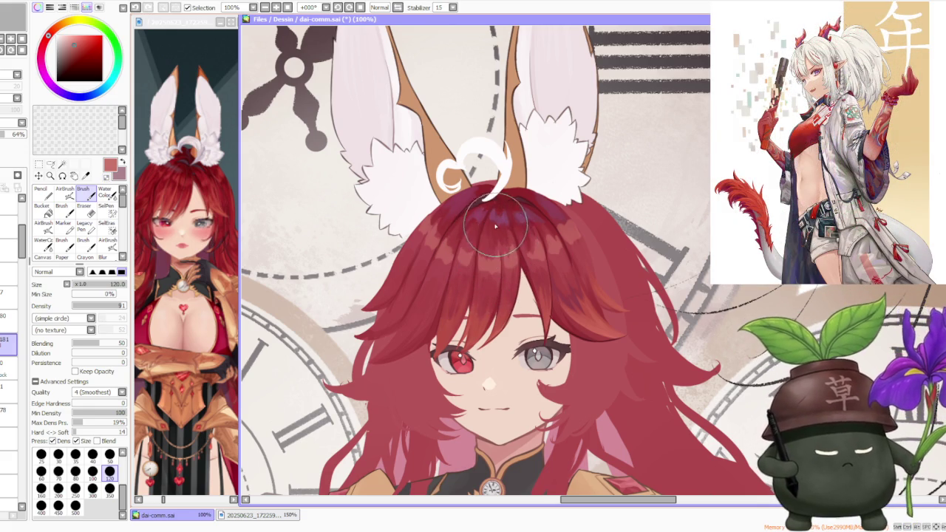
{"action": "scroll", "coordinate": [518, 214], "scroll_direction": "down", "scroll_amount": 3}
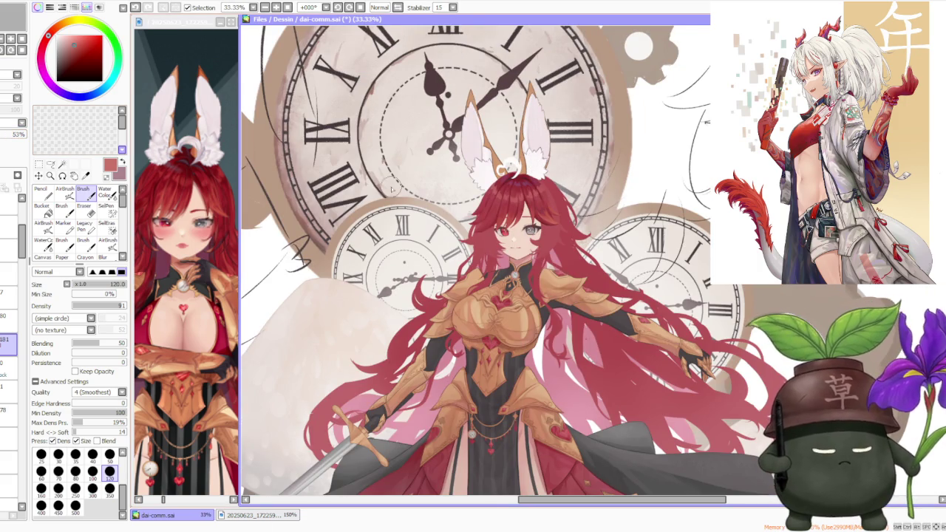
Zoom out to 33.33% to review the whole illustration, then refocus the drawing window.
{"action": "scroll", "coordinate": [473, 177], "scroll_direction": "down", "scroll_amount": 1}
{"action": "scroll", "coordinate": [527, 144], "scroll_direction": "up", "scroll_amount": 1}
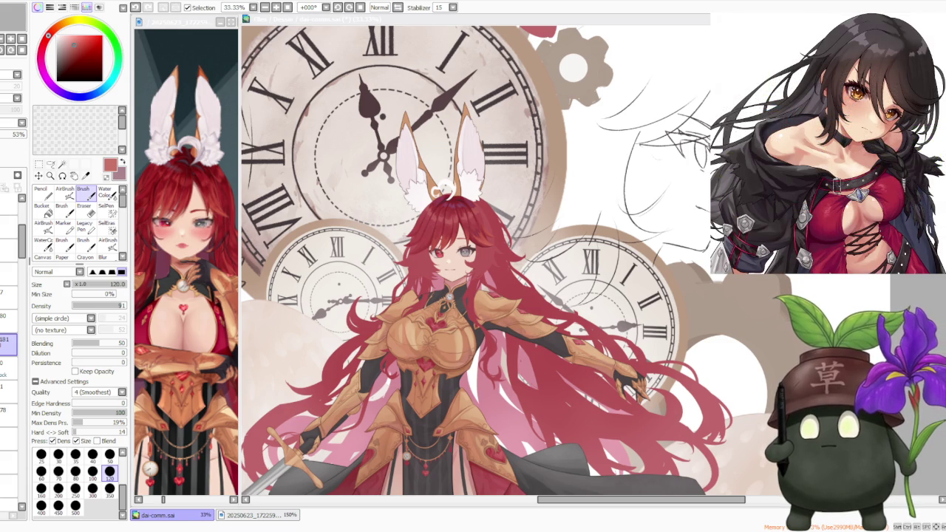
{"action": "key", "text": "alt+Tab"}
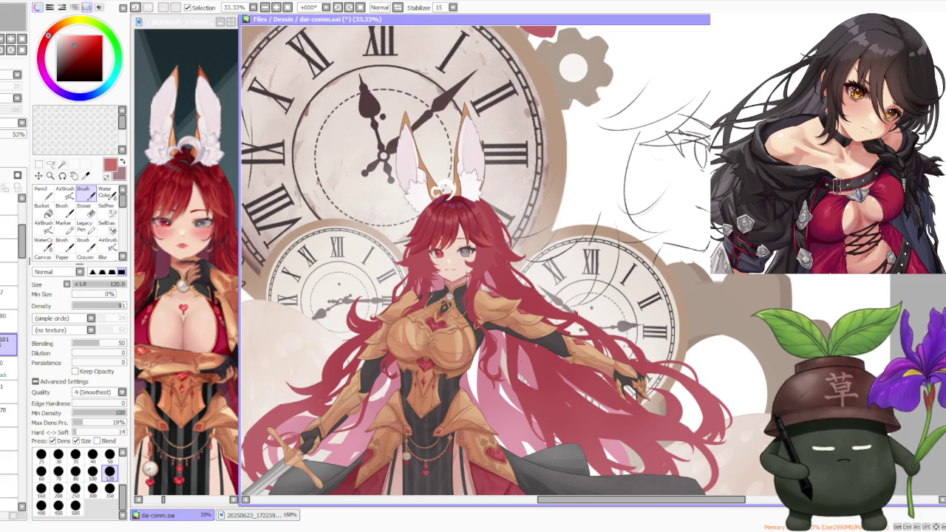
Lasso and deselect a small fringe patch, then add a faint brush stroke above the red eye.
{"action": "scroll", "coordinate": [568, 244], "scroll_direction": "down", "scroll_amount": 1}
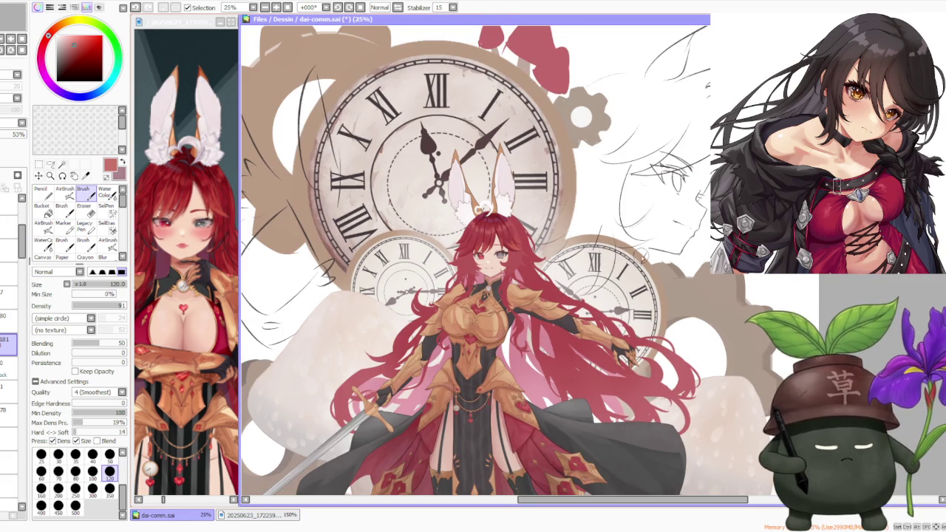
{"action": "scroll", "coordinate": [532, 226], "scroll_direction": "up", "scroll_amount": 2}
{"action": "scroll", "coordinate": [554, 237], "scroll_direction": "up", "scroll_amount": 1}
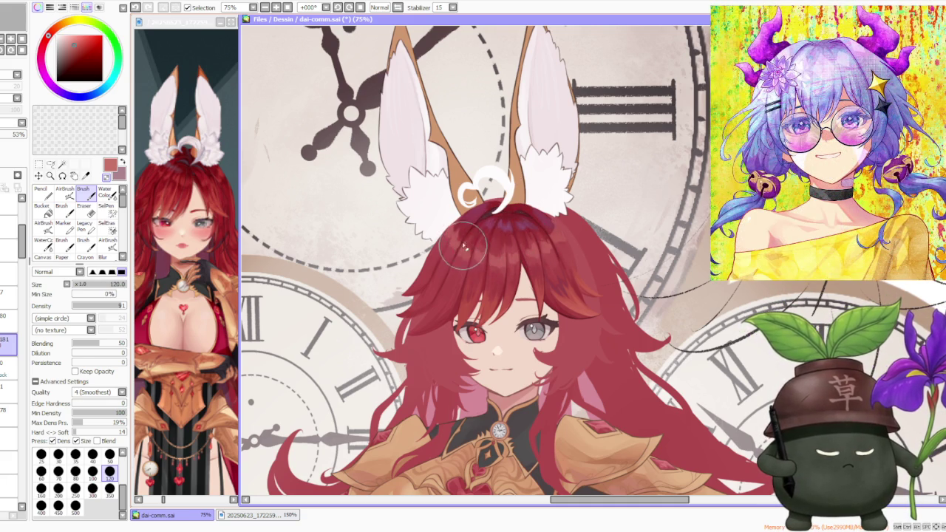
{"action": "key", "text": "l"}
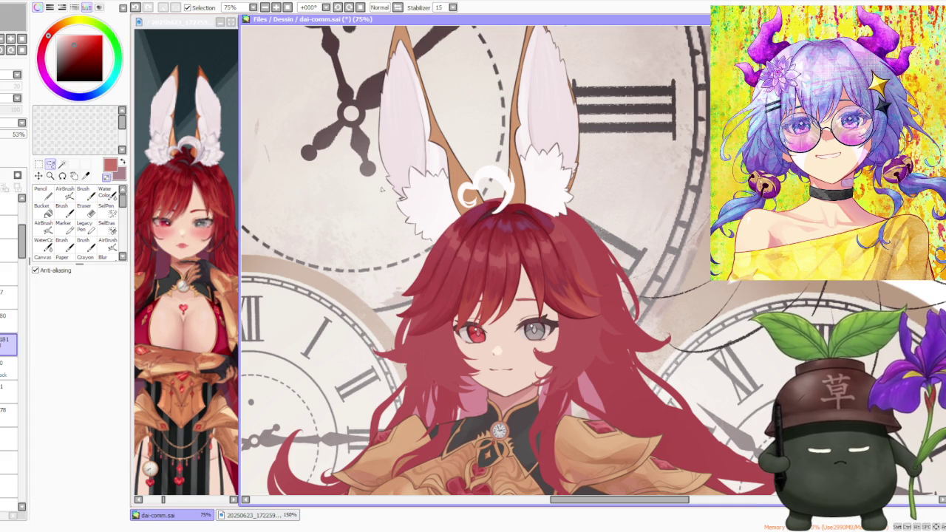
{"action": "left_click_drag", "start_coordinate": [480, 244], "coordinate": [518, 255]}
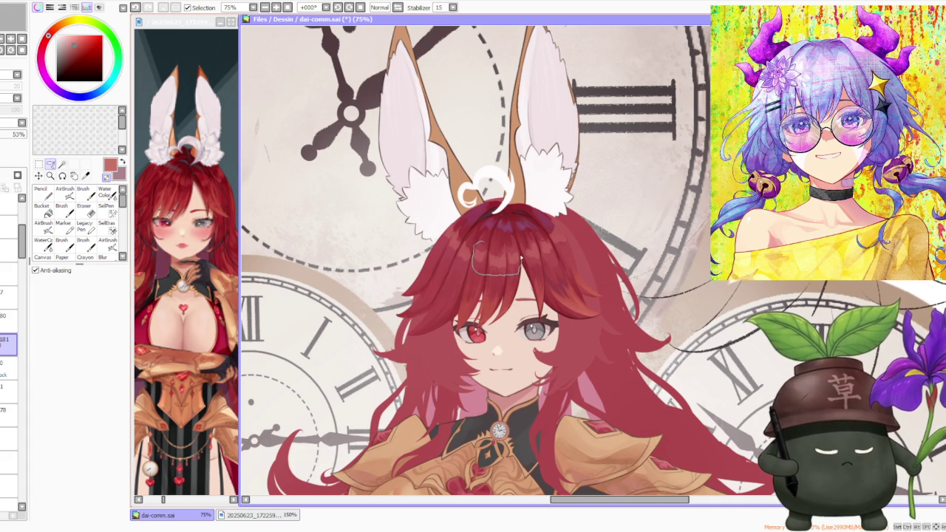
{"action": "key", "text": "ctrl+d"}
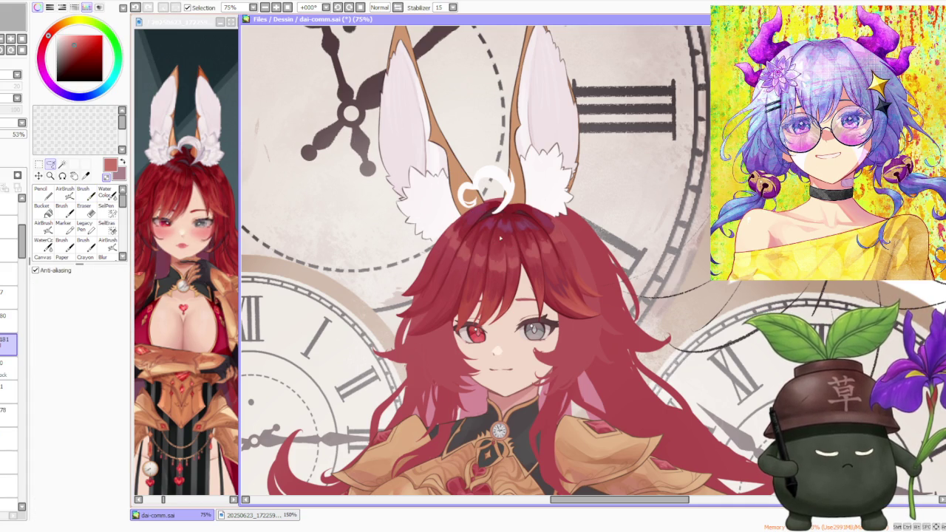
{"action": "left_click", "coordinate": [83, 189]}
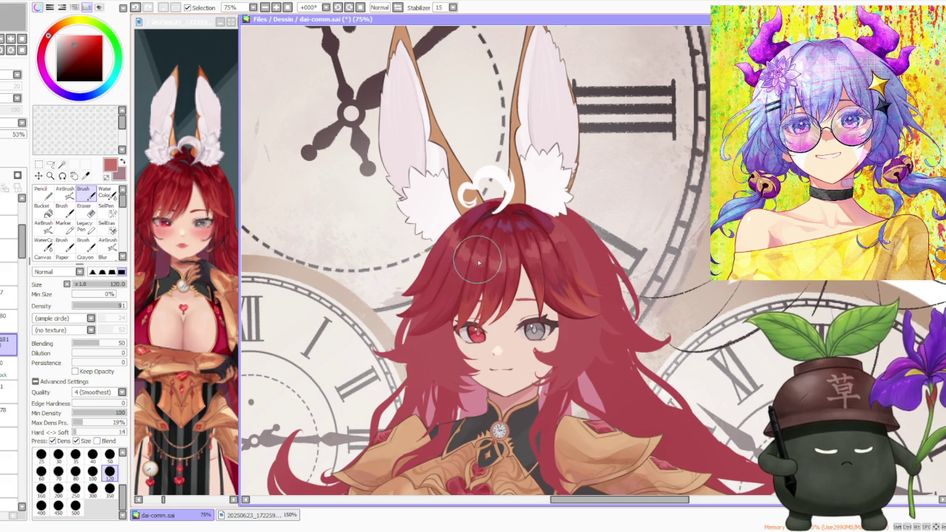
{"action": "left_click_drag", "start_coordinate": [476, 251], "coordinate": [478, 261]}
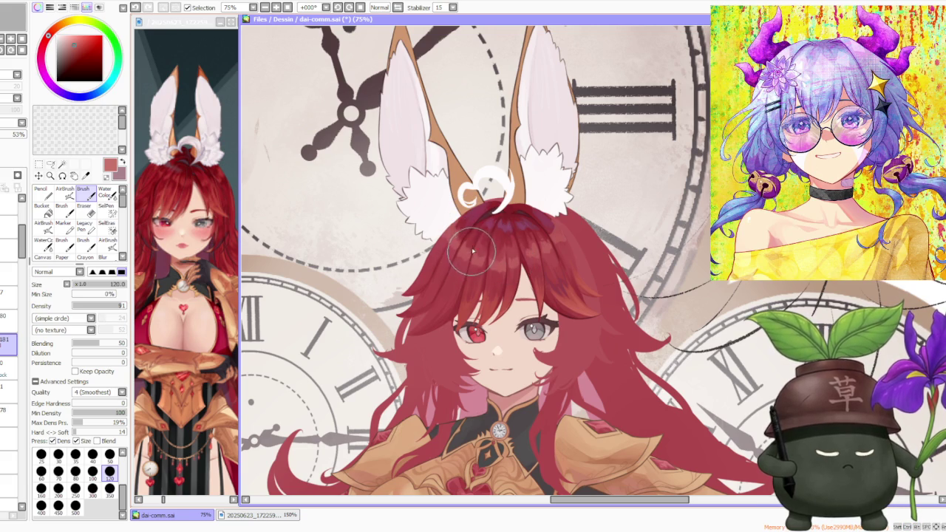
{"action": "scroll", "coordinate": [484, 196], "scroll_direction": "down", "scroll_amount": 3}
Switch to the soft airbrush at size 120 and sample a dark red from the hair.
{"action": "scroll", "coordinate": [484, 196], "scroll_direction": "up", "scroll_amount": 2}
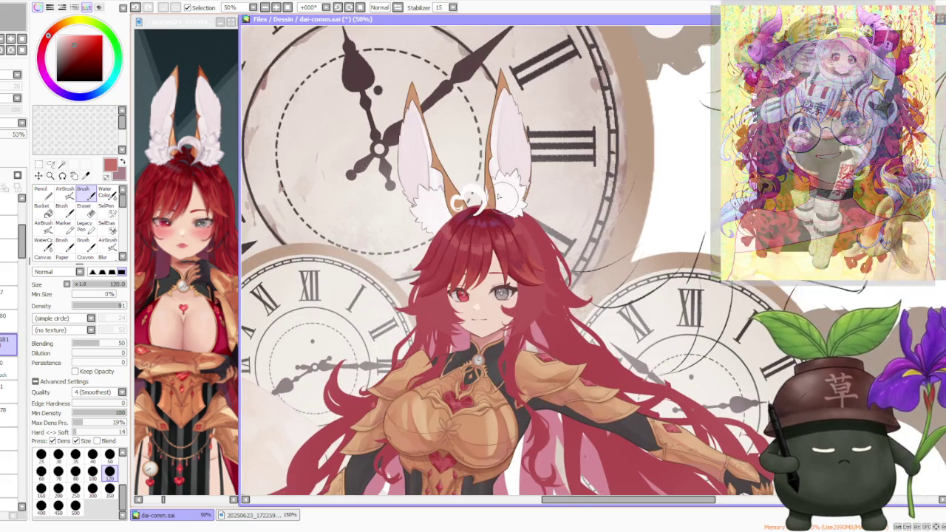
{"action": "left_click", "coordinate": [64, 189]}
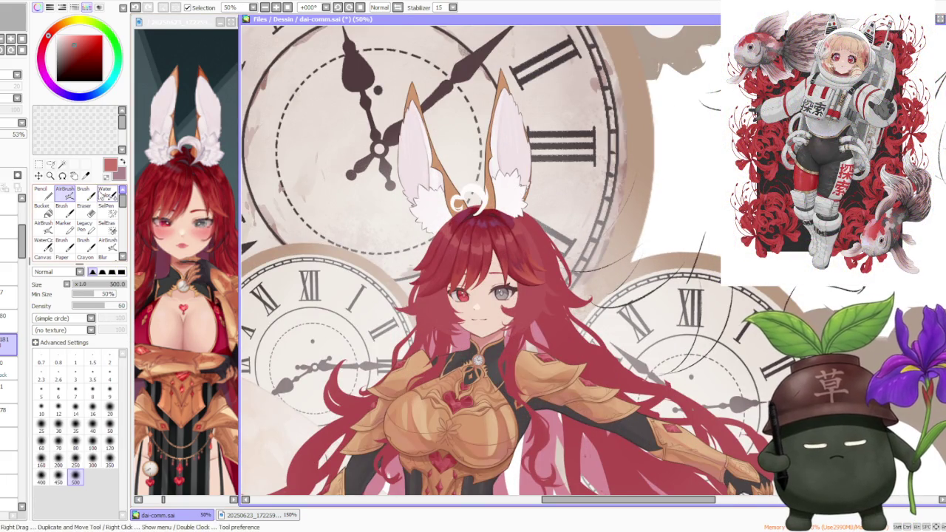
{"action": "left_click", "coordinate": [109, 444]}
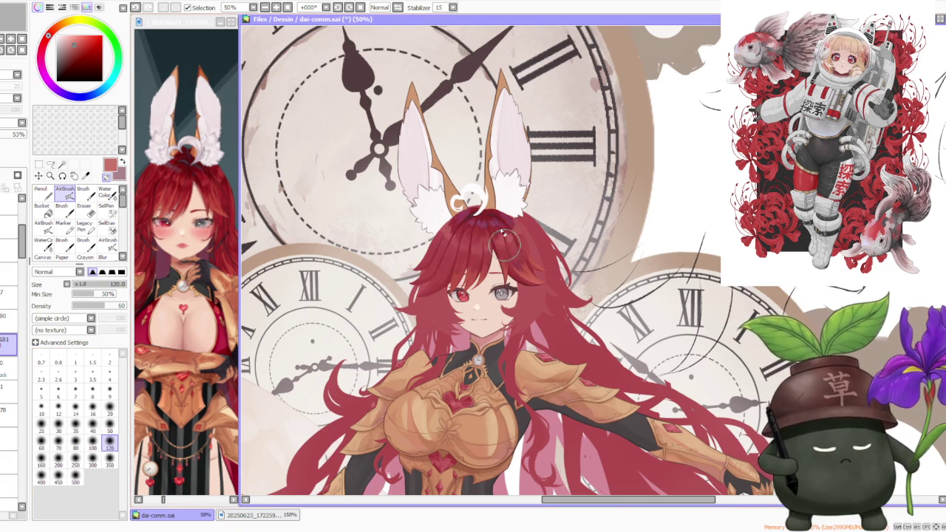
{"action": "scroll", "coordinate": [502, 233], "scroll_direction": "down", "scroll_amount": 2}
{"action": "scroll", "coordinate": [503, 233], "scroll_direction": "down", "scroll_amount": 3}
{"action": "scroll", "coordinate": [538, 177], "scroll_direction": "up", "scroll_amount": 5}
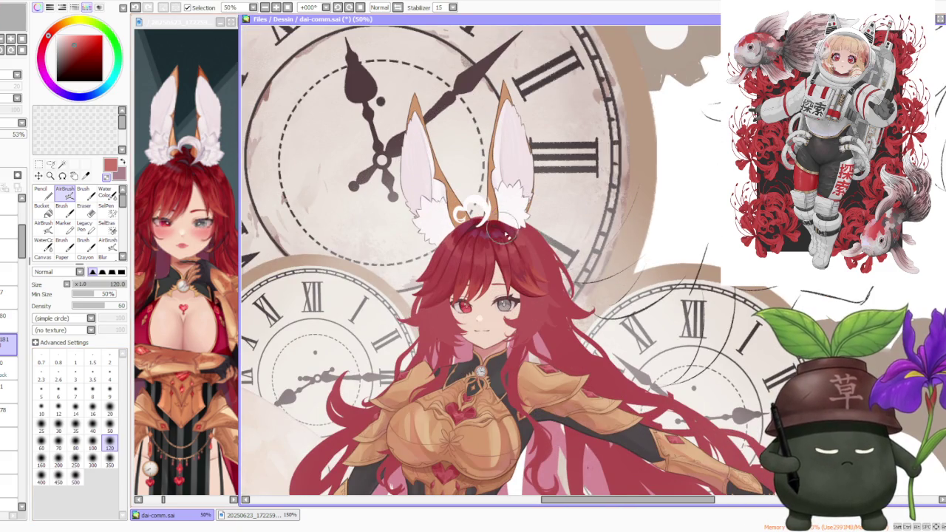
{"action": "left_click", "coordinate": [519, 244], "text": "alt"}
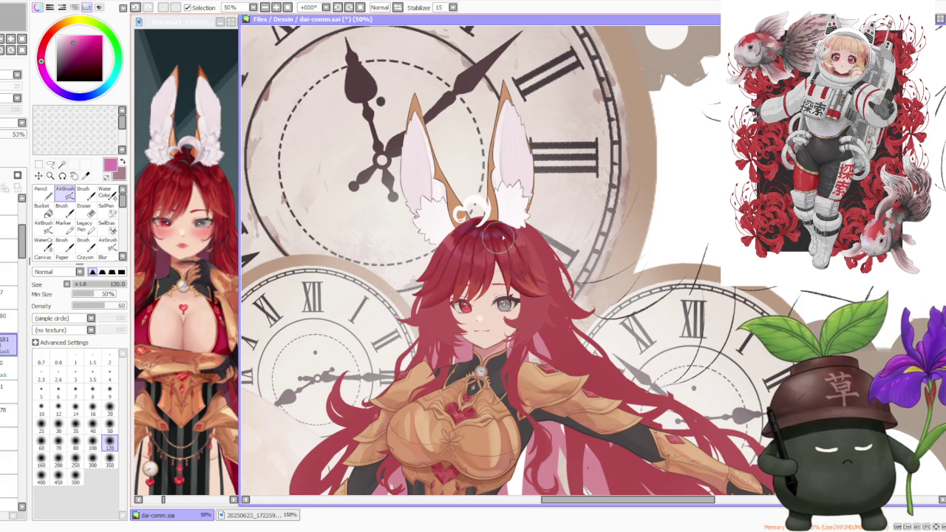
Zoom out to 50% to review the fringe alongside the gold armour and clocks.
{"action": "scroll", "coordinate": [514, 275], "scroll_direction": "down", "scroll_amount": 1}
{"action": "scroll", "coordinate": [541, 215], "scroll_direction": "down", "scroll_amount": 1}
{"action": "scroll", "coordinate": [542, 207], "scroll_direction": "up", "scroll_amount": 2}
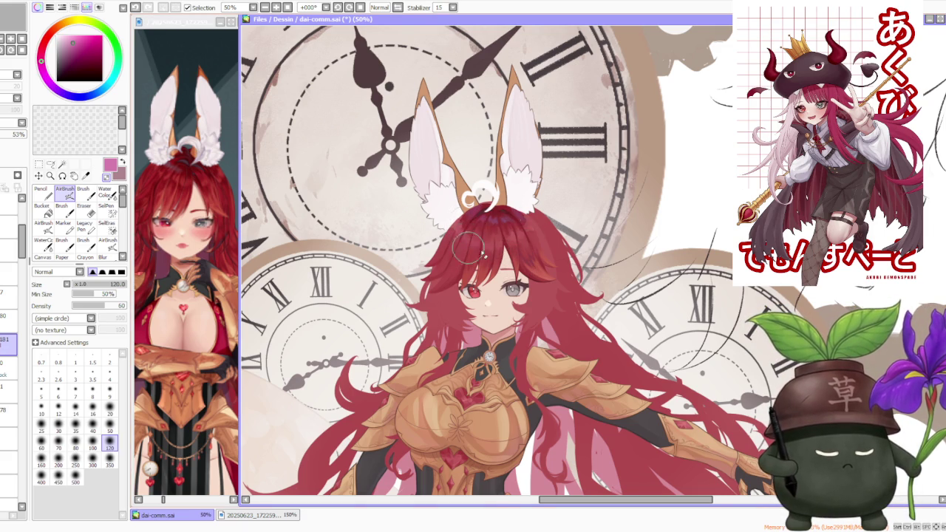
{"action": "scroll", "coordinate": [550, 184], "scroll_direction": "down", "scroll_amount": 1}
{"action": "scroll", "coordinate": [539, 171], "scroll_direction": "down", "scroll_amount": 1}
{"action": "scroll", "coordinate": [540, 181], "scroll_direction": "up", "scroll_amount": 2}
{"action": "scroll", "coordinate": [538, 244], "scroll_direction": "up", "scroll_amount": 1}
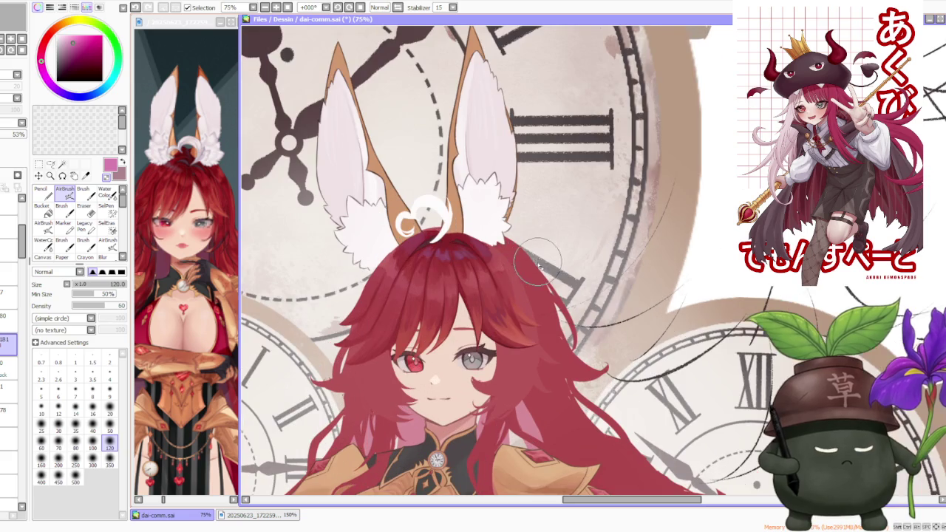
{"action": "scroll", "coordinate": [507, 149], "scroll_direction": "down", "scroll_amount": 1}
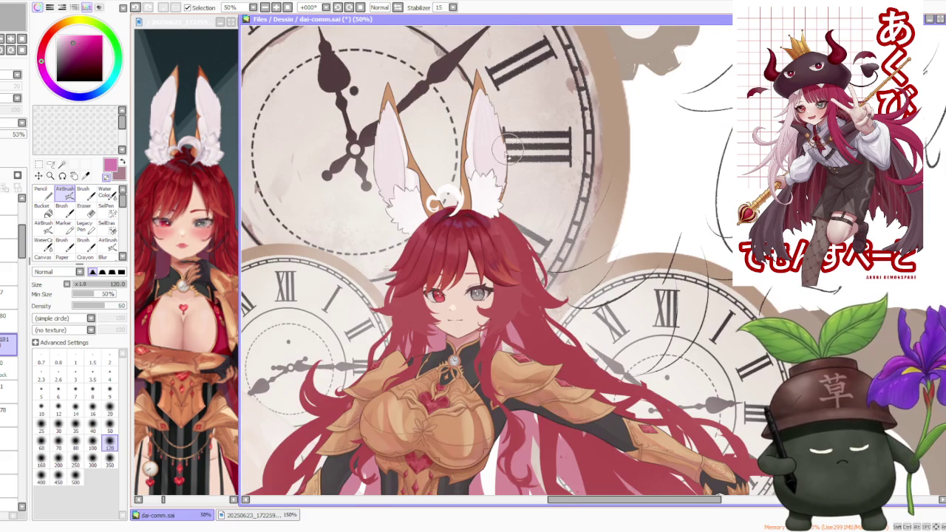
Switch to the blending watercolour brush at size 20.
{"action": "left_click", "coordinate": [105, 192]}
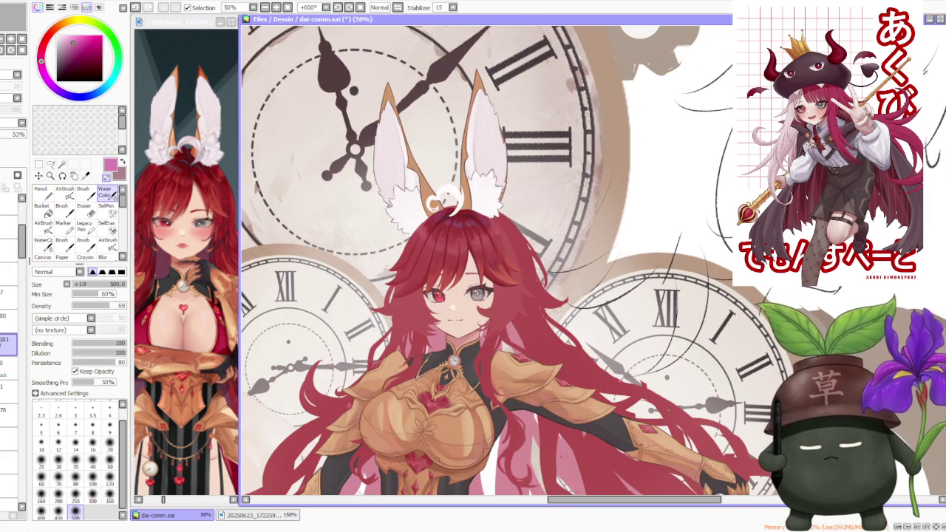
{"action": "left_click", "coordinate": [109, 443]}
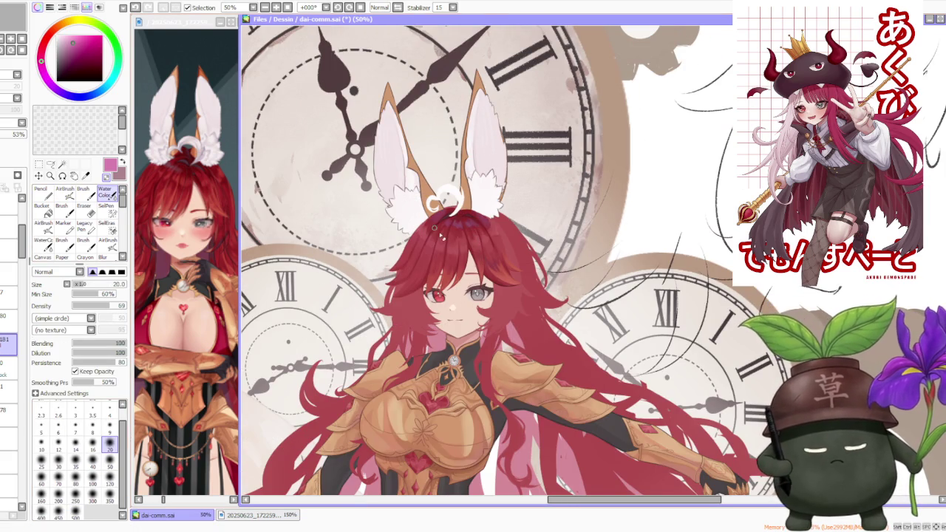
{"action": "scroll", "coordinate": [435, 229], "scroll_direction": "up", "scroll_amount": 1}
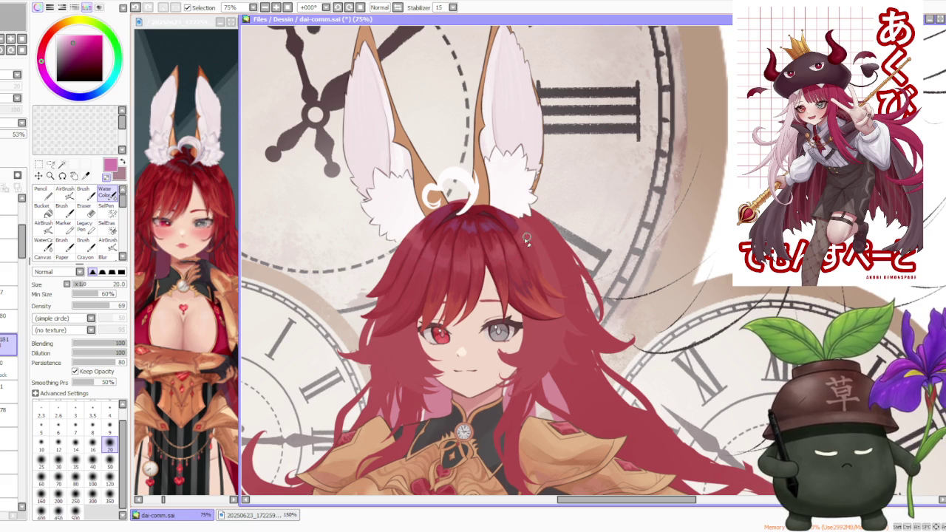
{"action": "scroll", "coordinate": [537, 240], "scroll_direction": "up", "scroll_amount": 2}
{"action": "scroll", "coordinate": [554, 237], "scroll_direction": "down", "scroll_amount": 5}
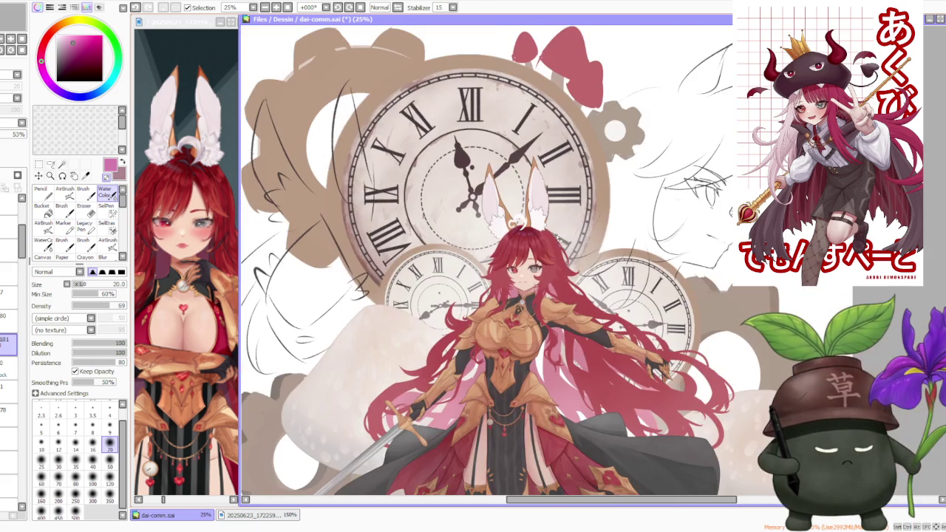
{"action": "scroll", "coordinate": [559, 238], "scroll_direction": "up", "scroll_amount": 1}
{"action": "scroll", "coordinate": [559, 238], "scroll_direction": "up", "scroll_amount": 1}
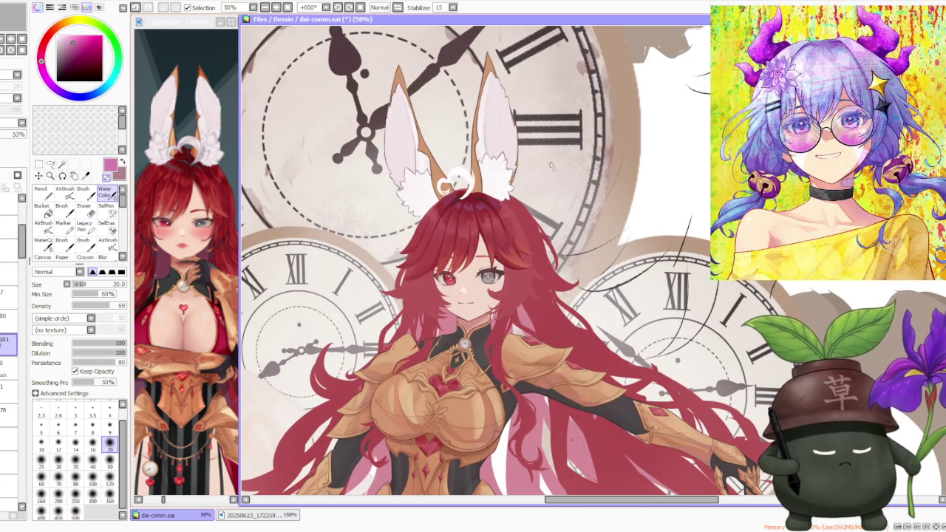
{"action": "scroll", "coordinate": [546, 189], "scroll_direction": "up", "scroll_amount": 1}
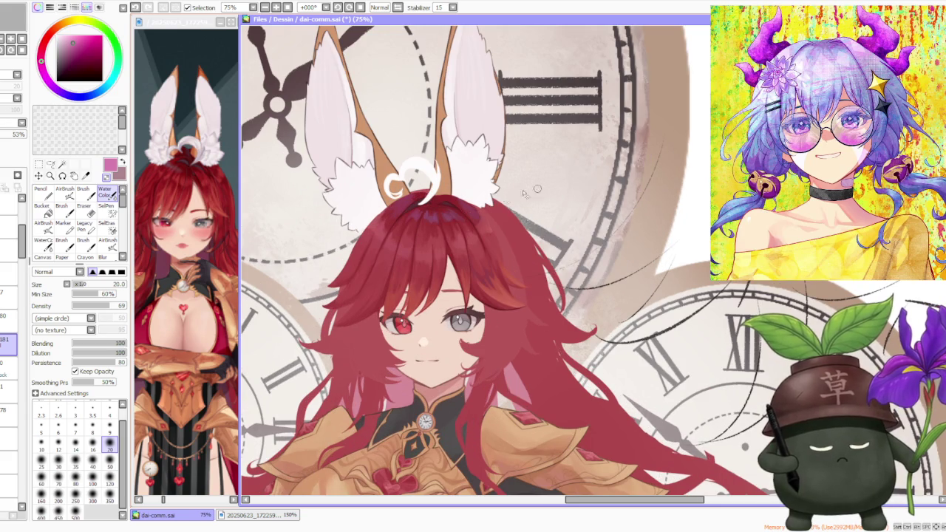
Sample the hair's dark red, switch to the soft airbrush, and review the full canvas.
{"action": "left_click", "coordinate": [435, 209], "text": "alt"}
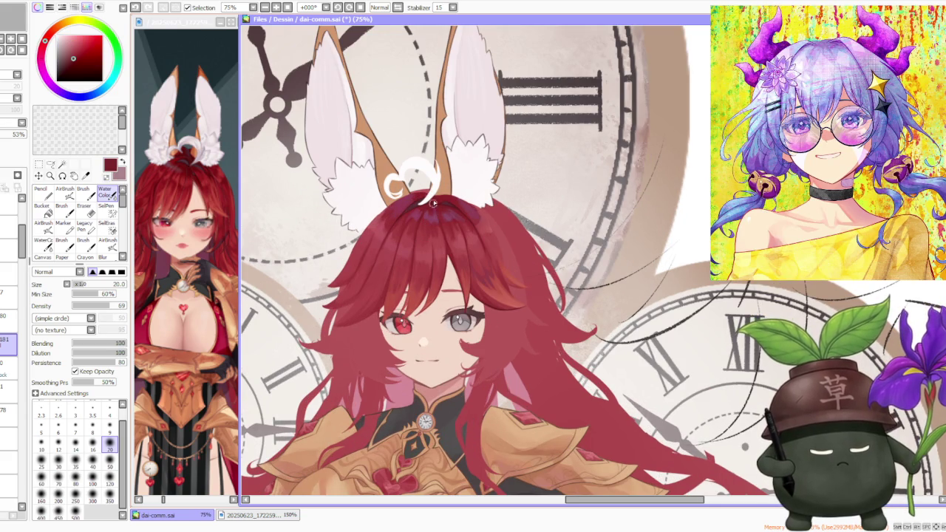
{"action": "left_click", "coordinate": [65, 190]}
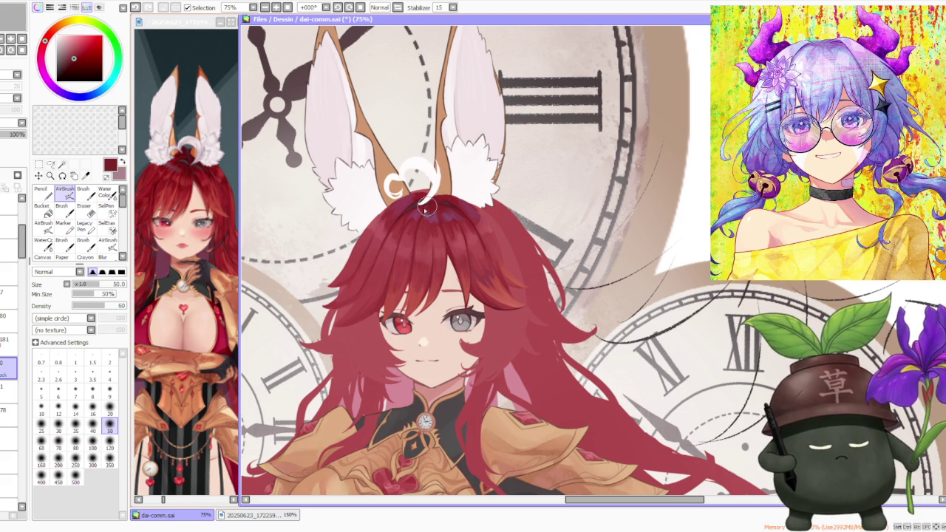
{"action": "scroll", "coordinate": [458, 205], "scroll_direction": "down", "scroll_amount": 4}
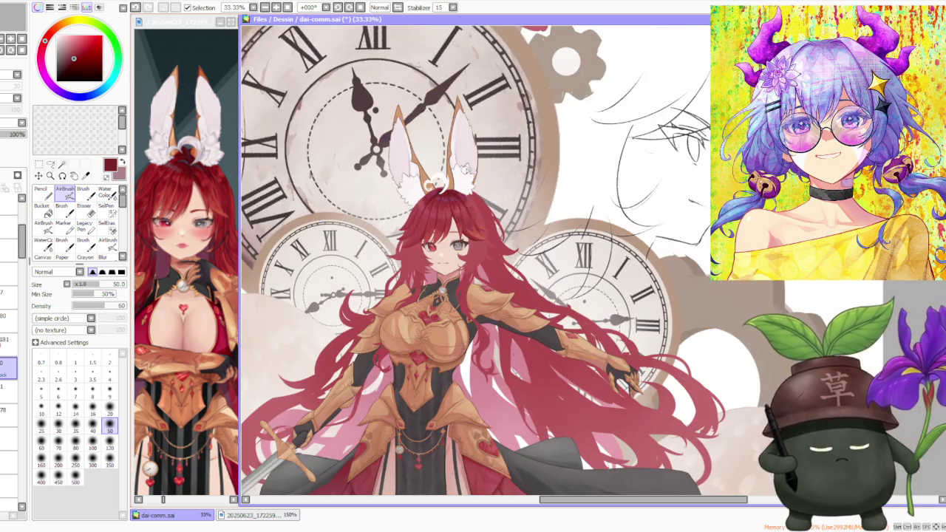
{"action": "scroll", "coordinate": [458, 205], "scroll_direction": "up", "scroll_amount": 2}
{"action": "scroll", "coordinate": [458, 206], "scroll_direction": "up", "scroll_amount": 2}
{"action": "scroll", "coordinate": [458, 205], "scroll_direction": "down", "scroll_amount": 5}
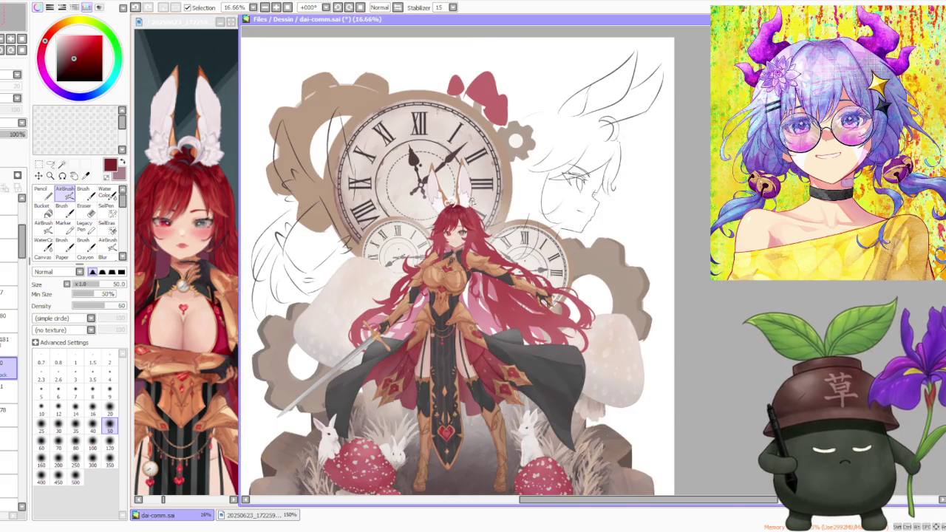
{"action": "scroll", "coordinate": [464, 208], "scroll_direction": "up", "scroll_amount": 2}
{"action": "scroll", "coordinate": [464, 208], "scroll_direction": "up", "scroll_amount": 3}
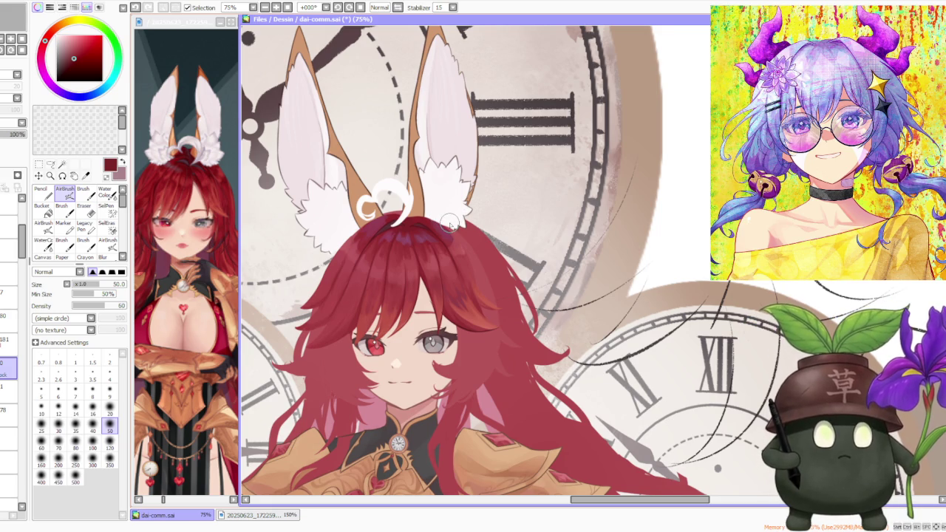
{"action": "scroll", "coordinate": [416, 273], "scroll_direction": "up", "scroll_amount": 1}
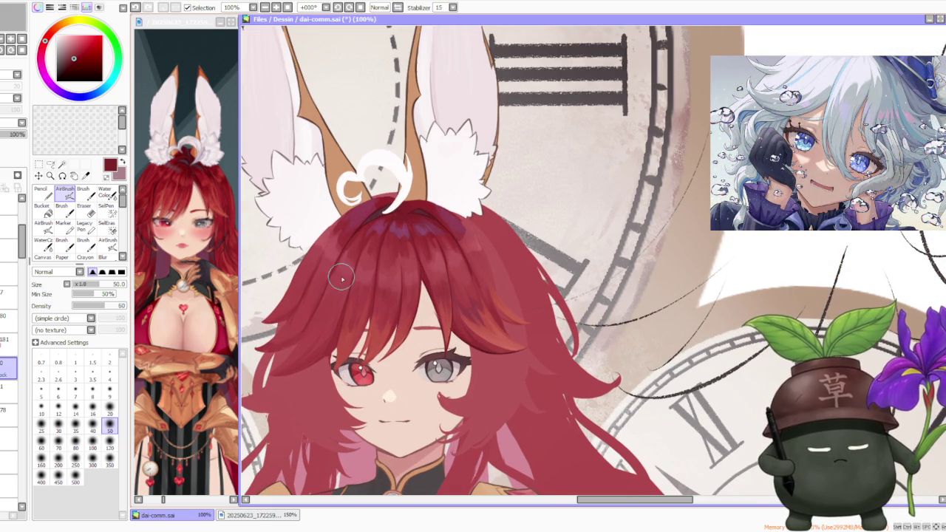
Switch to the large blending brush, sample the hair red, and undo a trial fringe stroke.
{"action": "key", "text": "b"}
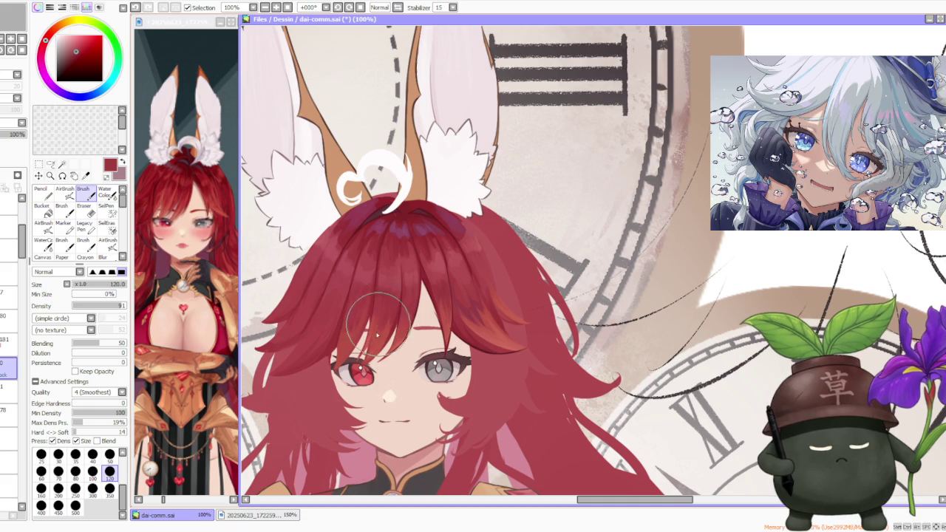
{"action": "left_click", "coordinate": [378, 336], "text": "alt"}
{"action": "key", "text": "ctrl+z"}
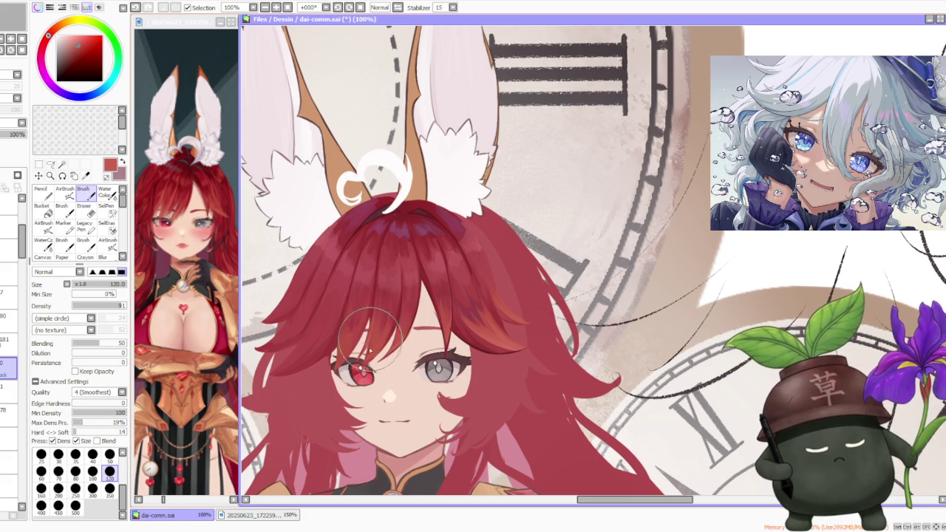
{"action": "left_click_drag", "start_coordinate": [366, 357], "coordinate": [367, 364]}
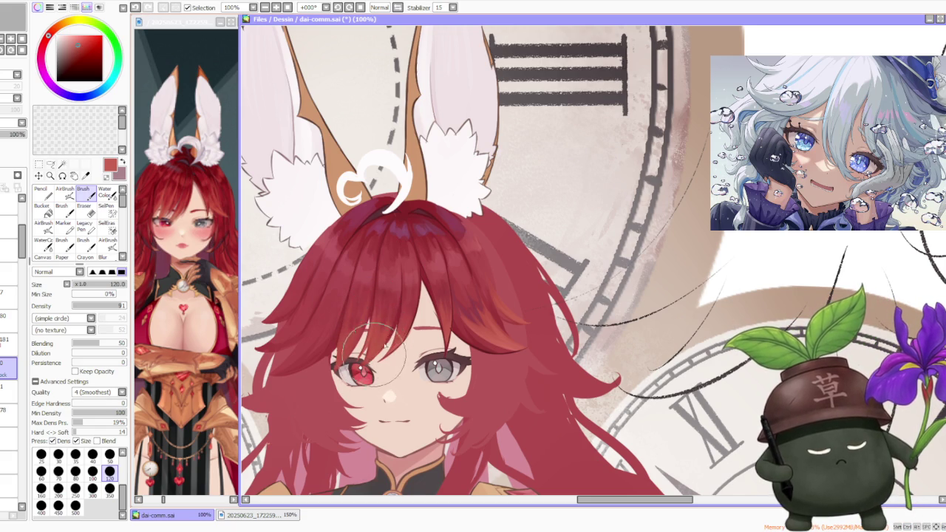
{"action": "key", "text": "ctrl+z"}
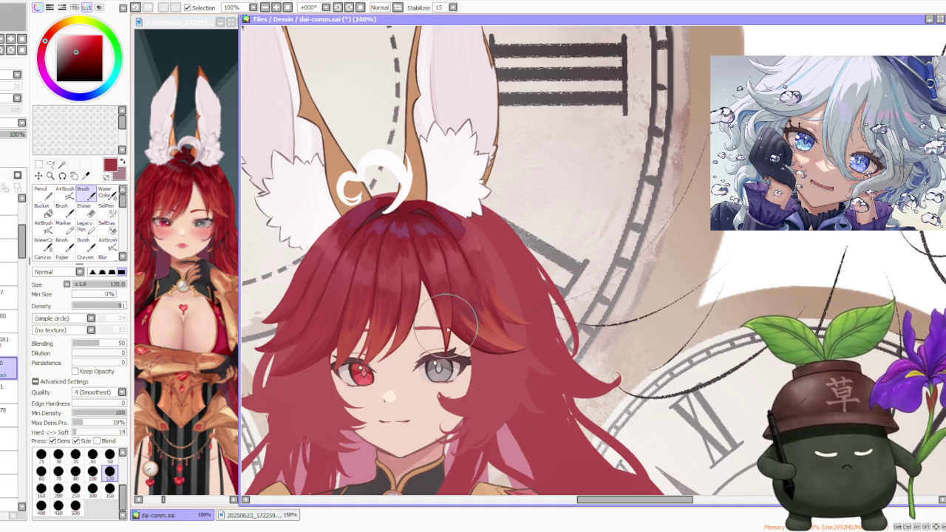
Sample a fringe red and paint darker shading into the fringe above the eyes.
{"action": "left_click", "coordinate": [347, 333], "text": "alt"}
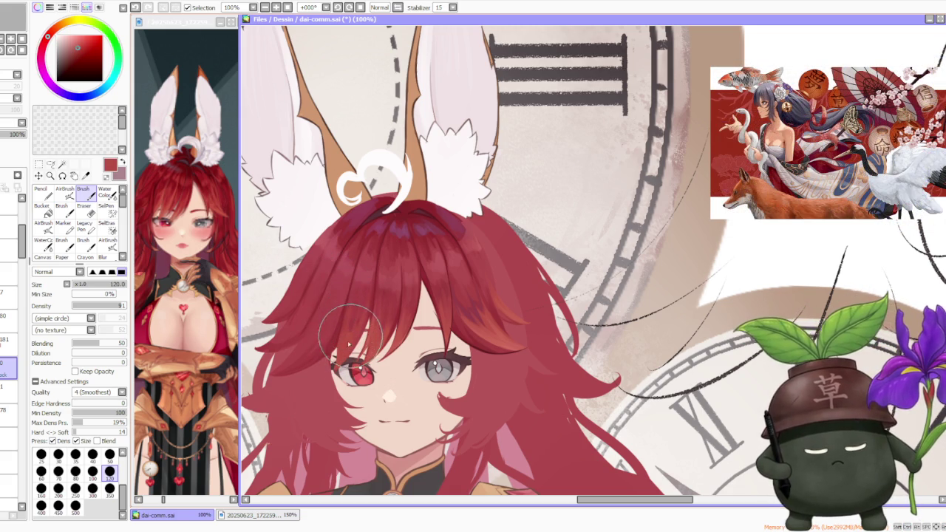
{"action": "scroll", "coordinate": [347, 329], "scroll_direction": "down", "scroll_amount": 2}
{"action": "scroll", "coordinate": [348, 329], "scroll_direction": "down", "scroll_amount": 1}
{"action": "scroll", "coordinate": [379, 314], "scroll_direction": "up", "scroll_amount": 1}
{"action": "scroll", "coordinate": [378, 314], "scroll_direction": "up", "scroll_amount": 1}
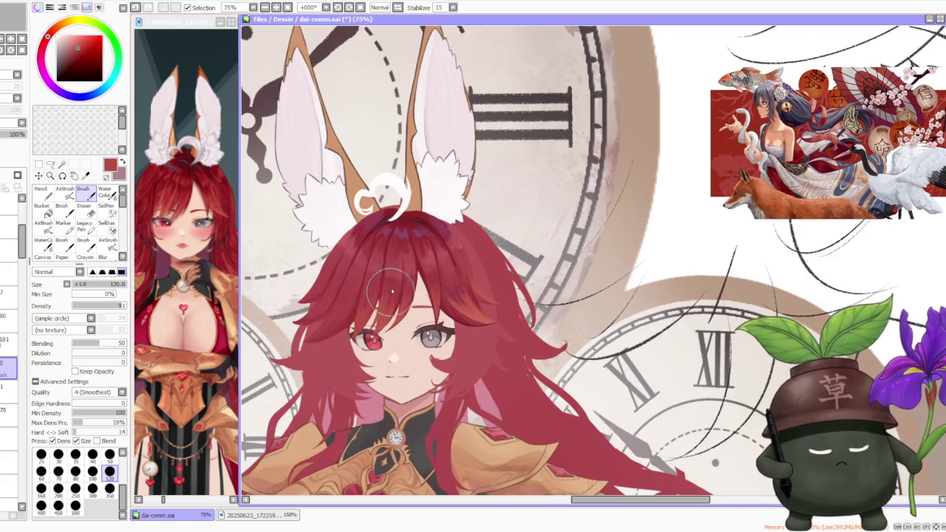
{"action": "scroll", "coordinate": [392, 262], "scroll_direction": "down", "scroll_amount": 2}
{"action": "scroll", "coordinate": [385, 275], "scroll_direction": "up", "scroll_amount": 2}
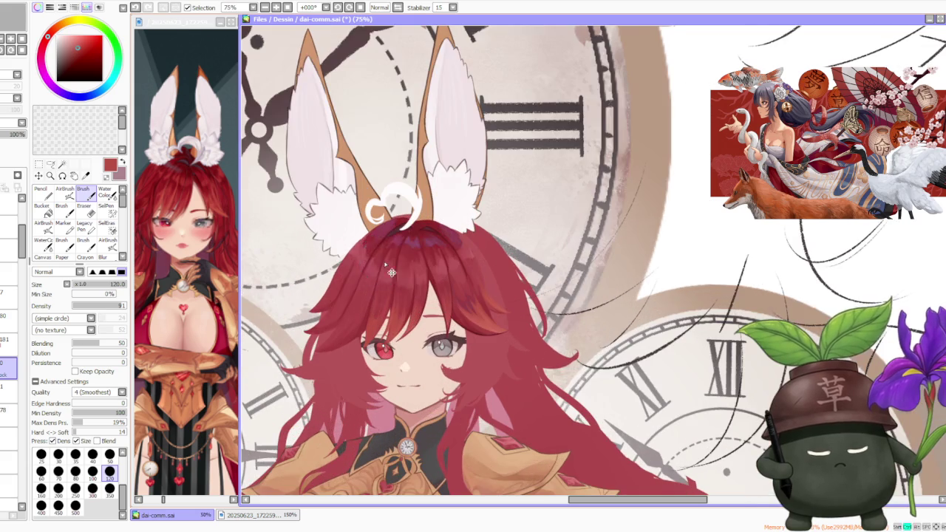
{"action": "scroll", "coordinate": [383, 275], "scroll_direction": "up", "scroll_amount": 1}
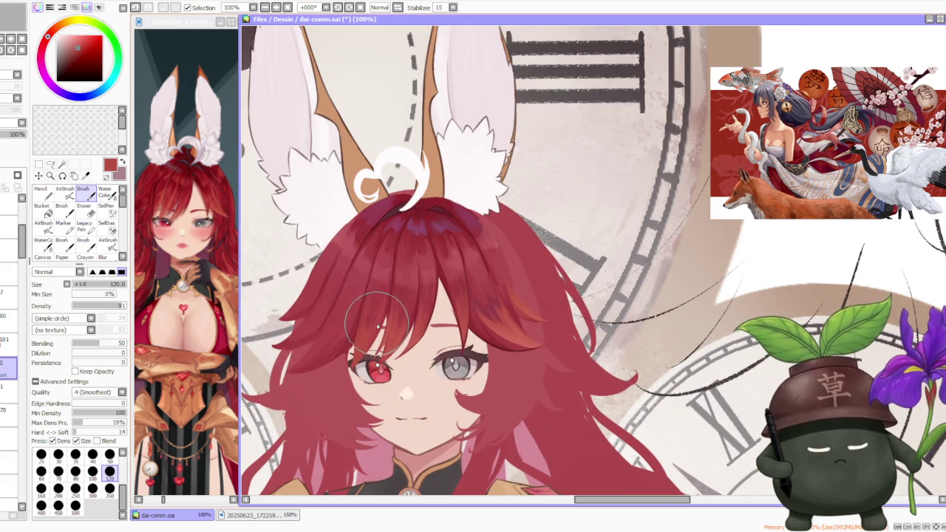
{"action": "left_click_drag", "start_coordinate": [377, 325], "coordinate": [425, 232]}
{"action": "left_click_drag", "start_coordinate": [436, 280], "coordinate": [414, 317]}
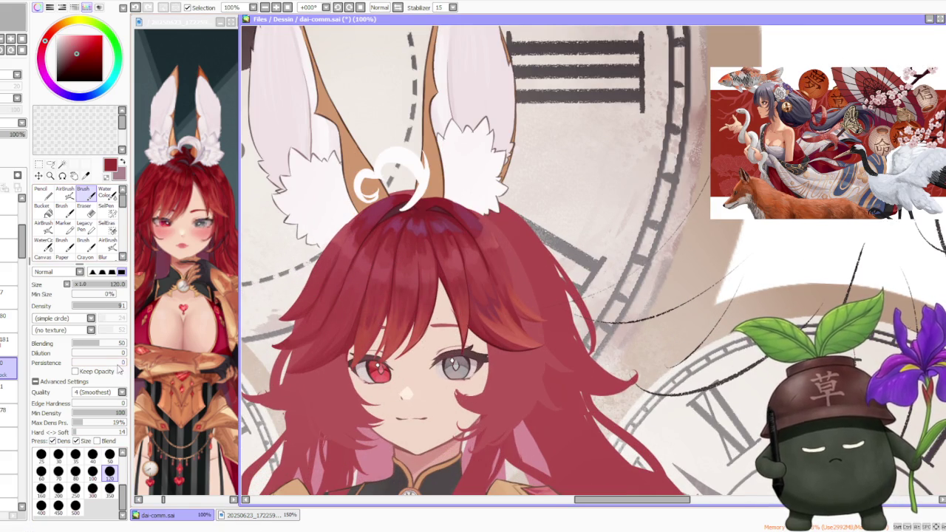
{"action": "key", "text": "ctrl+z"}
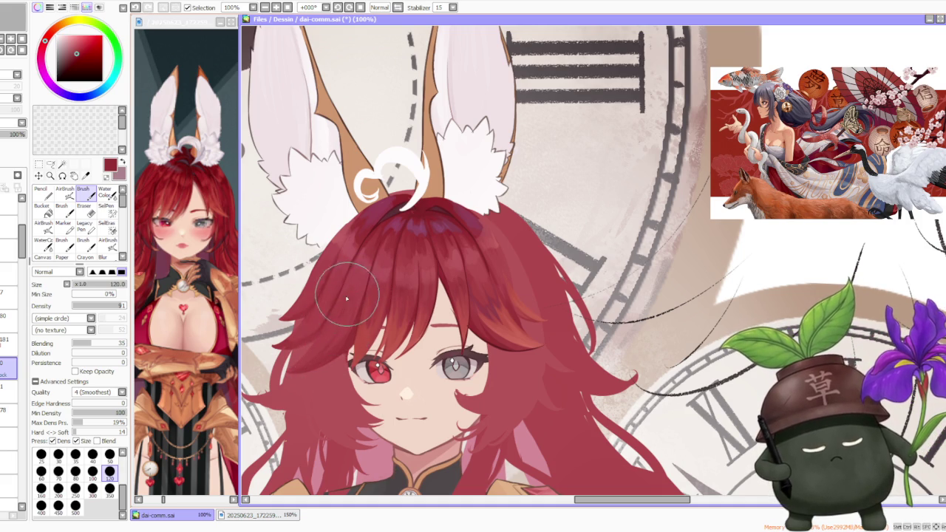
Sample several lighter and darker reds from the fringe and hair.
{"action": "left_click", "coordinate": [323, 356], "text": "alt"}
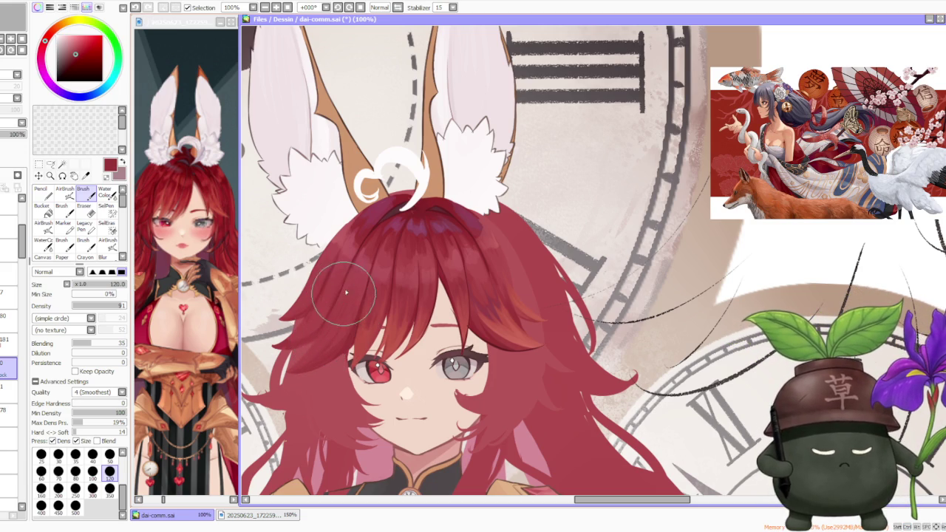
{"action": "left_click", "coordinate": [365, 320], "text": "alt"}
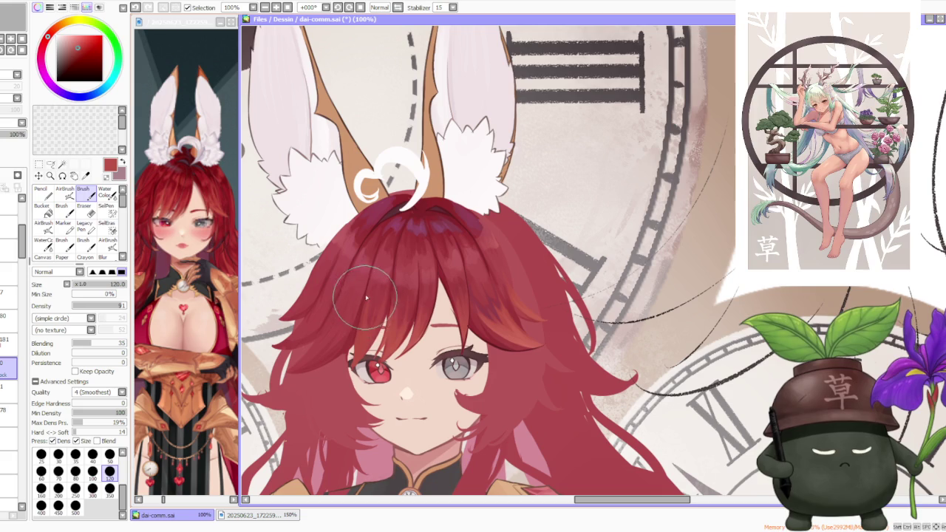
{"action": "left_click", "coordinate": [356, 327], "text": "alt"}
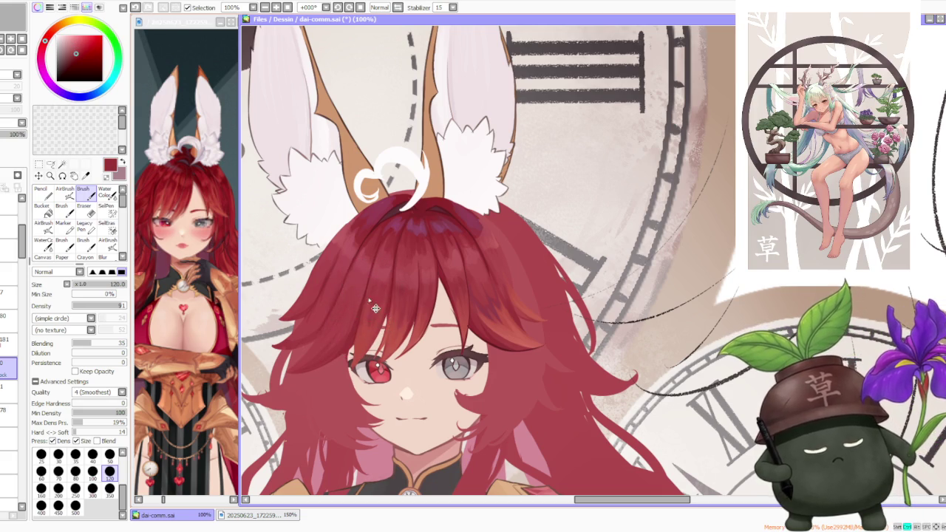
{"action": "left_click", "coordinate": [501, 327], "text": "alt"}
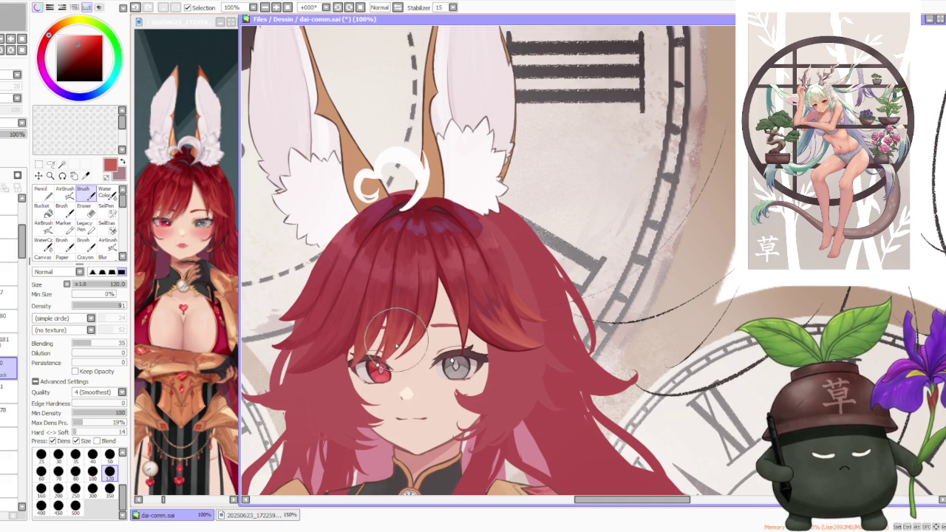
{"action": "left_click", "coordinate": [406, 288], "text": "alt"}
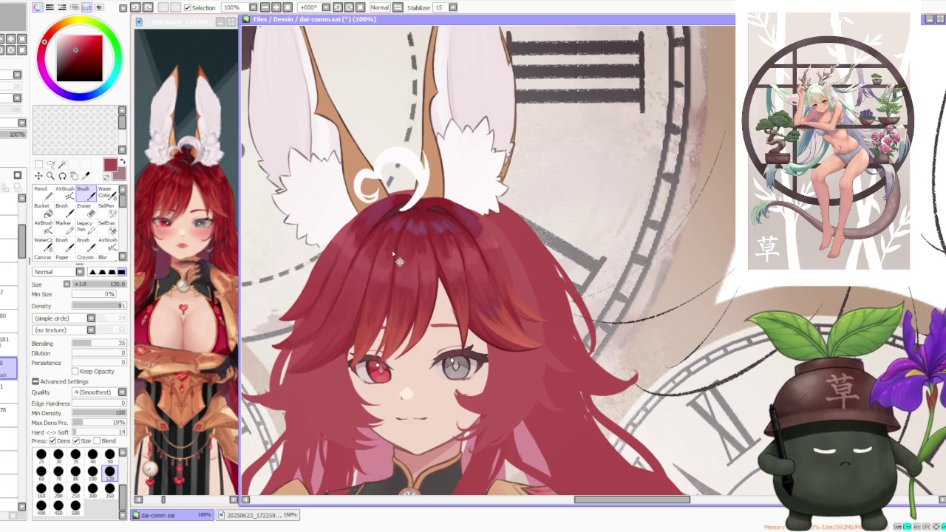
{"action": "scroll", "coordinate": [447, 212], "scroll_direction": "down", "scroll_amount": 1}
{"action": "scroll", "coordinate": [448, 212], "scroll_direction": "up", "scroll_amount": 1}
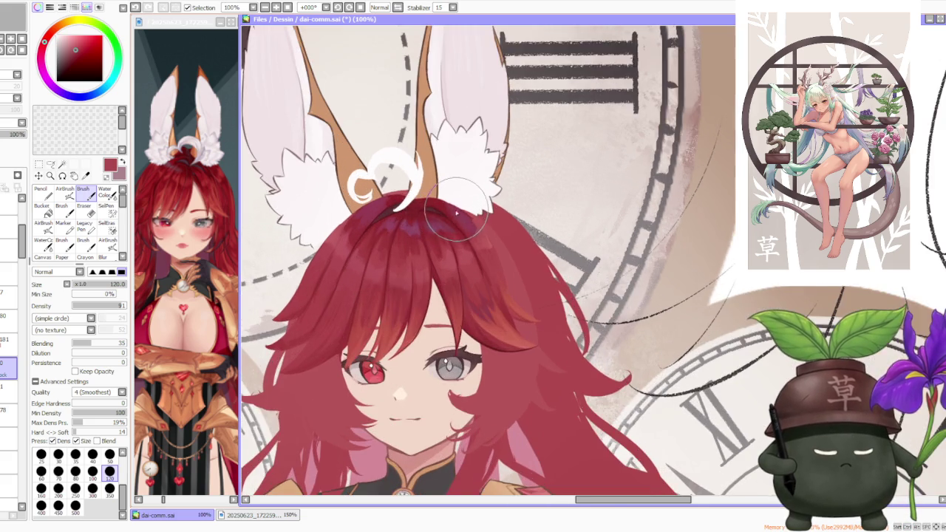
Blend the strands at the top of the head and sample darker reds from the hair.
{"action": "scroll", "coordinate": [439, 218], "scroll_direction": "up", "scroll_amount": 1}
{"action": "key", "text": "ctrl+z"}
{"action": "left_click_drag", "start_coordinate": [462, 262], "coordinate": [433, 249]}
{"action": "scroll", "coordinate": [476, 246], "scroll_direction": "up", "scroll_amount": 2}
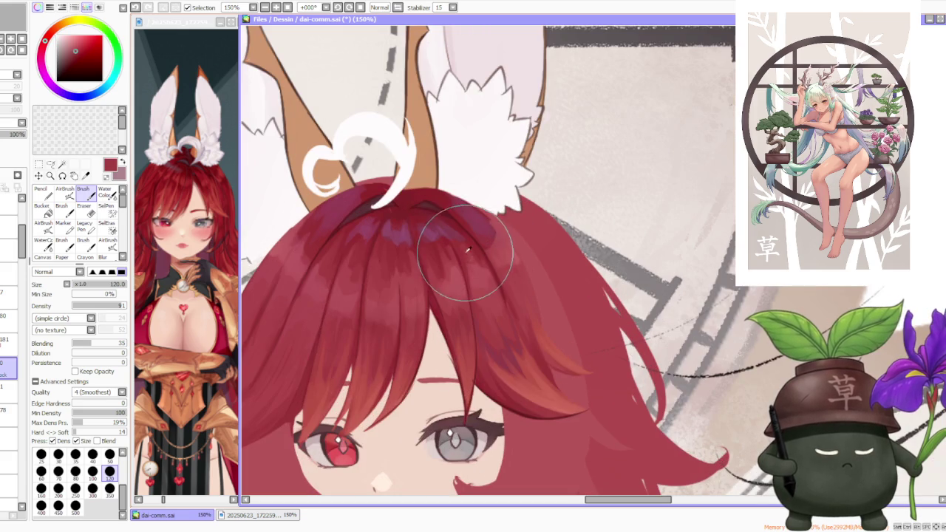
{"action": "left_click", "coordinate": [459, 251], "text": "alt"}
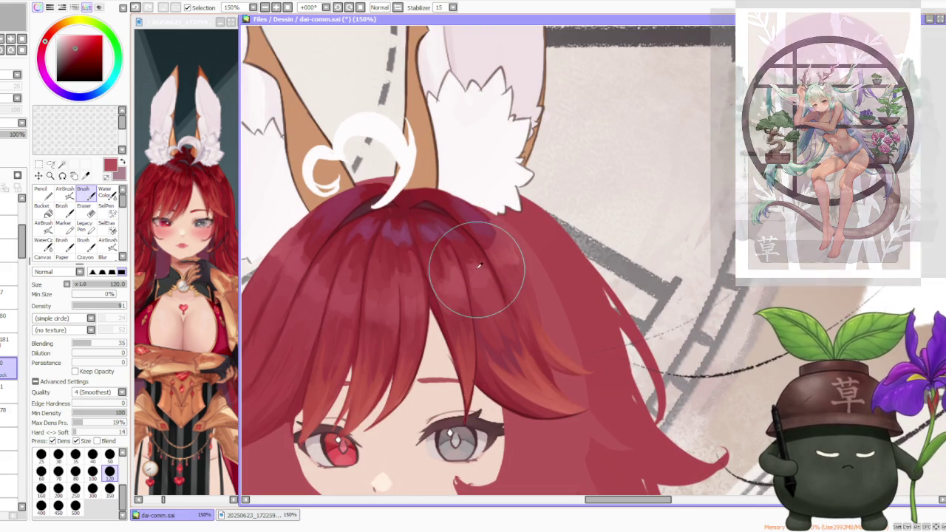
{"action": "left_click", "coordinate": [478, 260], "text": "alt"}
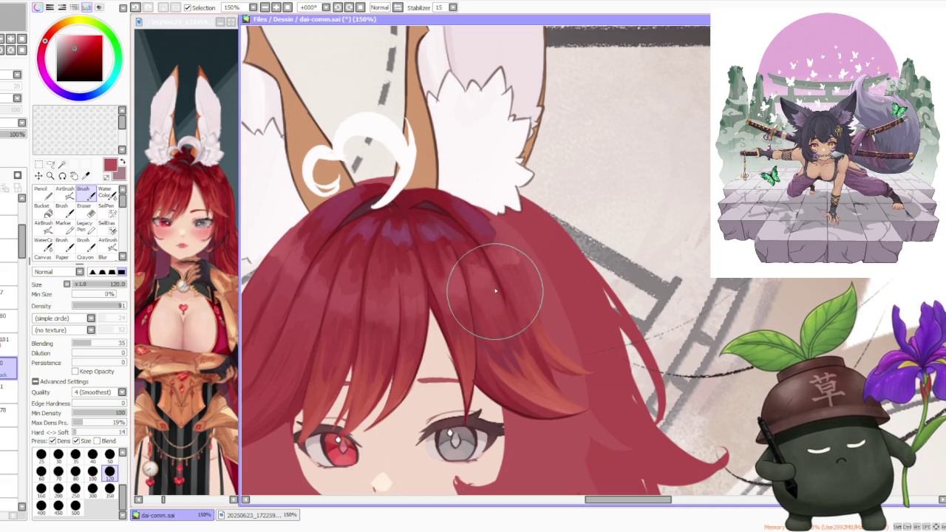
Undo the last hair stroke and switch to the layer at 53% opacity, zooming in close.
{"action": "scroll", "coordinate": [479, 251], "scroll_direction": "down", "scroll_amount": 2}
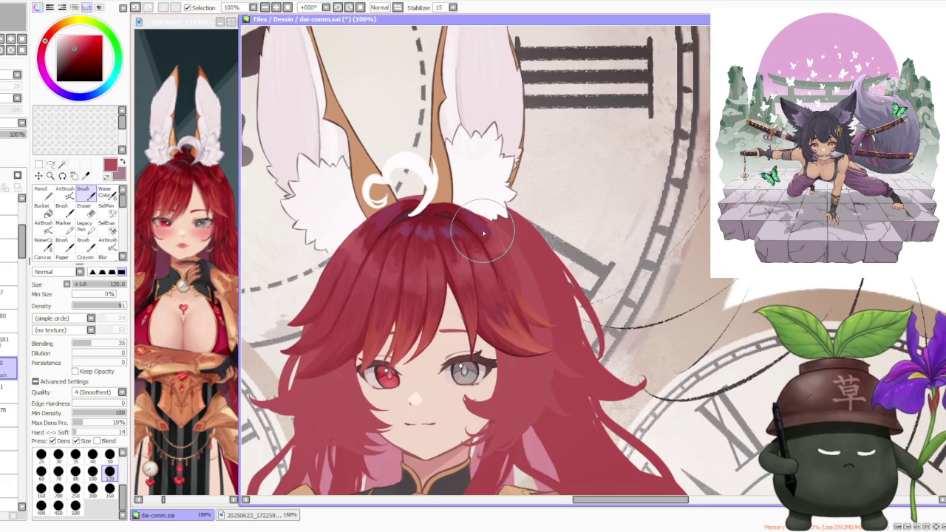
{"action": "scroll", "coordinate": [495, 228], "scroll_direction": "up", "scroll_amount": 2}
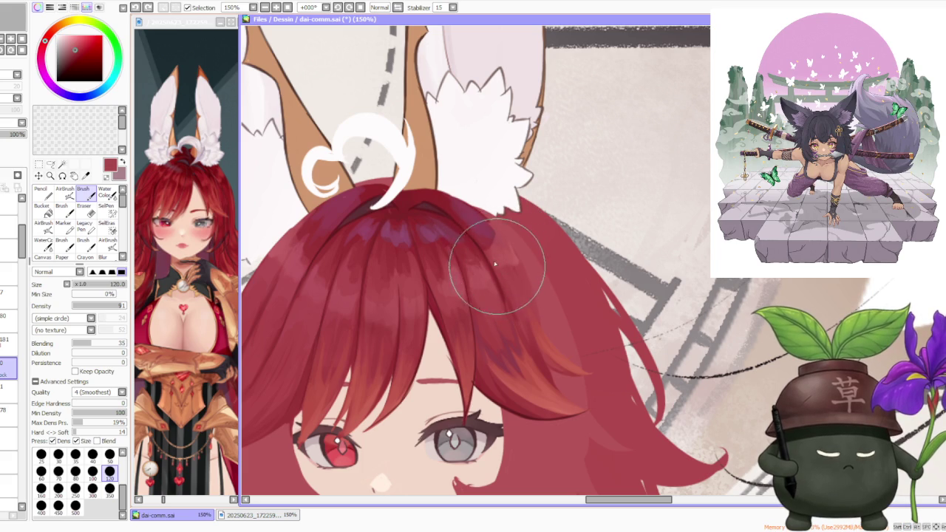
{"action": "key", "text": "ctrl+z"}
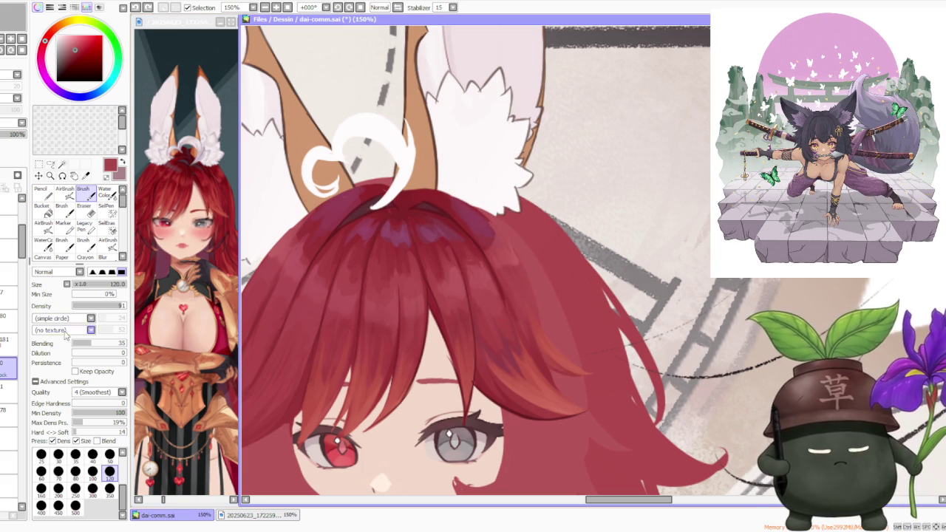
{"action": "left_click", "coordinate": [11, 351]}
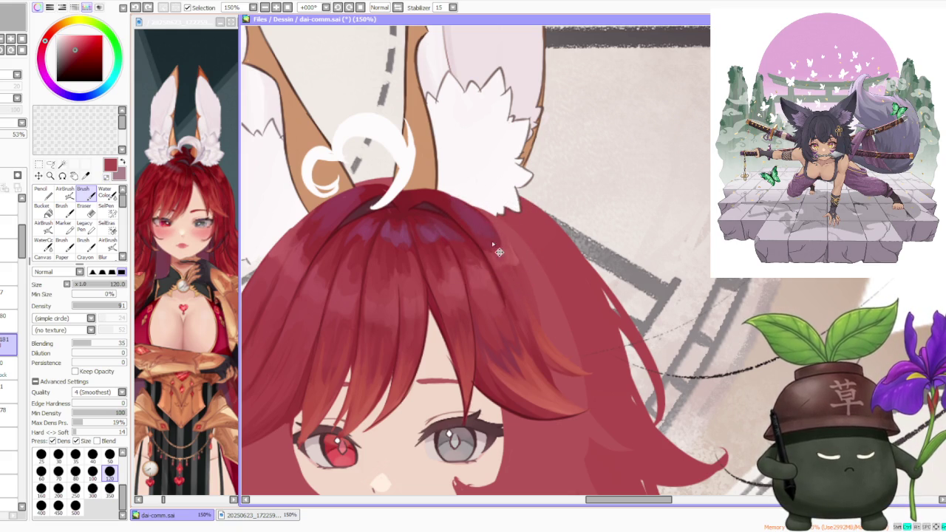
{"action": "scroll", "coordinate": [473, 222], "scroll_direction": "down", "scroll_amount": 2}
{"action": "scroll", "coordinate": [509, 180], "scroll_direction": "down", "scroll_amount": 2}
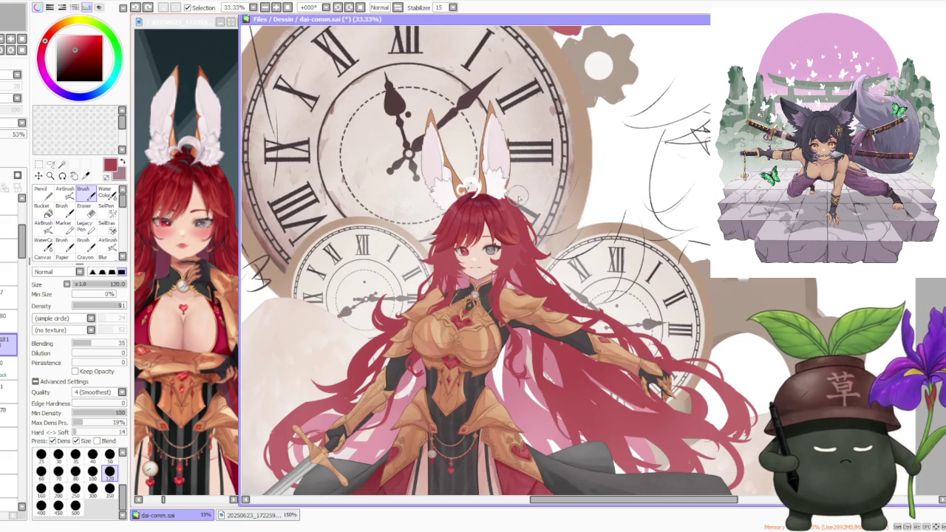
{"action": "scroll", "coordinate": [515, 199], "scroll_direction": "up", "scroll_amount": 3}
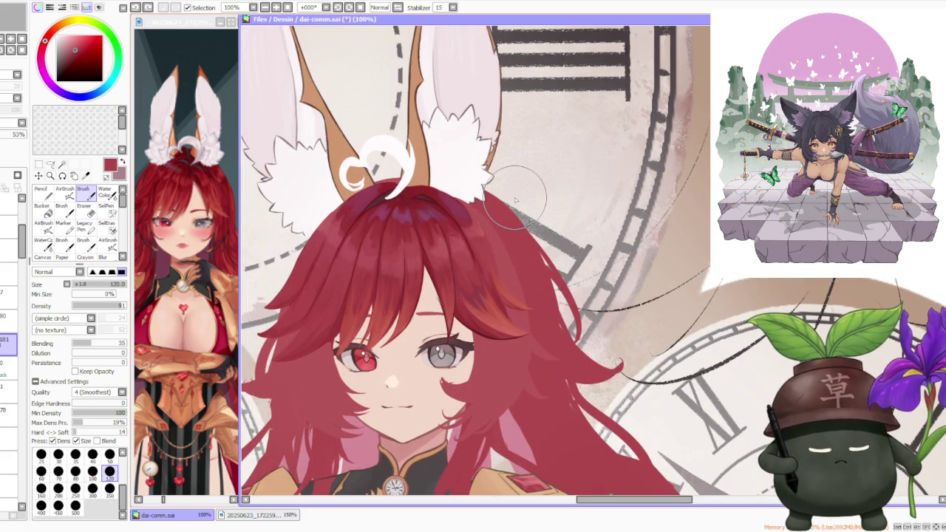
{"action": "scroll", "coordinate": [468, 225], "scroll_direction": "up", "scroll_amount": 1}
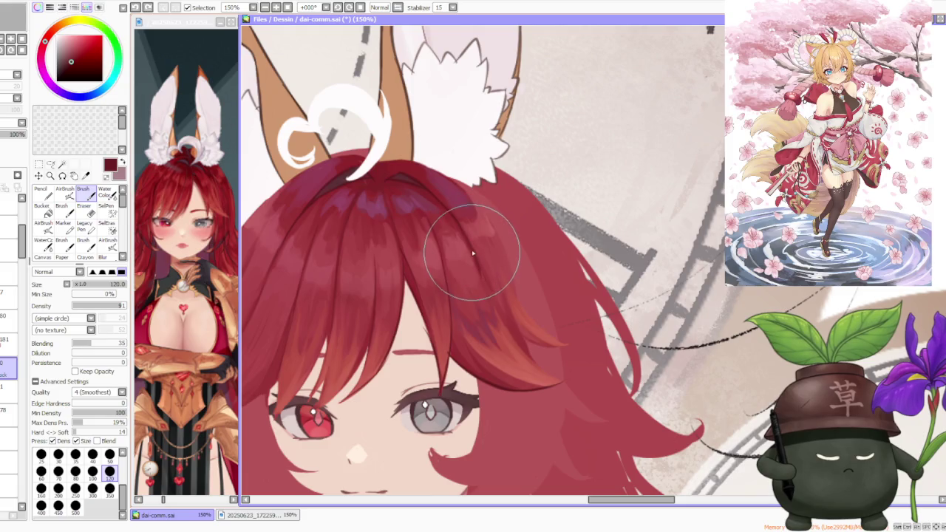
Paint darker and orange-tinted strokes on the right fringe, then move up a layer with a size-50 brush.
{"action": "mouse_move", "coordinate": [475, 274]}
{"action": "left_mouse_down"}
{"action": "mouse_move", "coordinate": [501, 323]}
{"action": "mouse_move", "coordinate": [538, 348]}
{"action": "left_mouse_up"}
{"action": "mouse_move", "coordinate": [508, 300]}
{"action": "left_mouse_down"}
{"action": "mouse_move", "coordinate": [528, 313]}
{"action": "mouse_move", "coordinate": [513, 295]}
{"action": "mouse_move", "coordinate": [511, 338]}
{"action": "mouse_move", "coordinate": [557, 340]}
{"action": "mouse_move", "coordinate": [507, 274]}
{"action": "mouse_move", "coordinate": [569, 327]}
{"action": "mouse_move", "coordinate": [507, 295]}
{"action": "mouse_move", "coordinate": [559, 295]}
{"action": "left_mouse_up"}
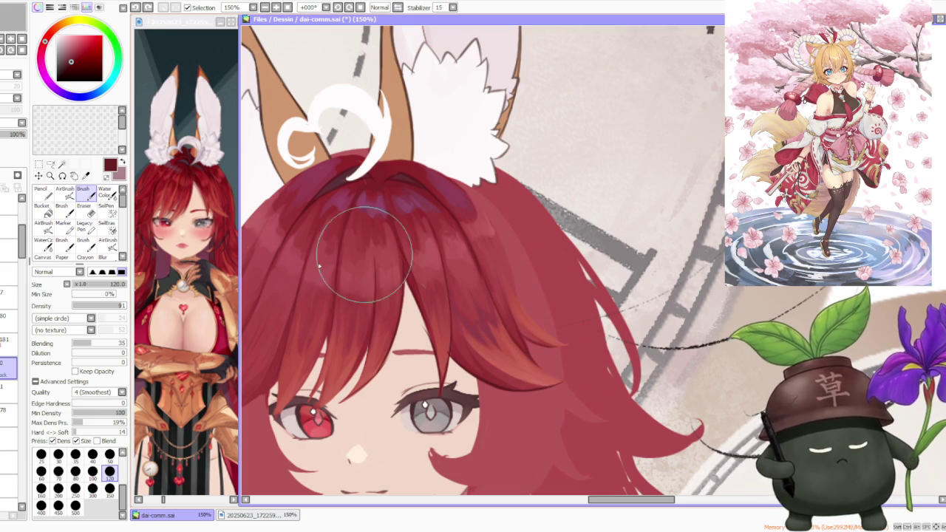
{"action": "left_click", "coordinate": [8, 317]}
{"action": "left_click", "coordinate": [110, 454]}
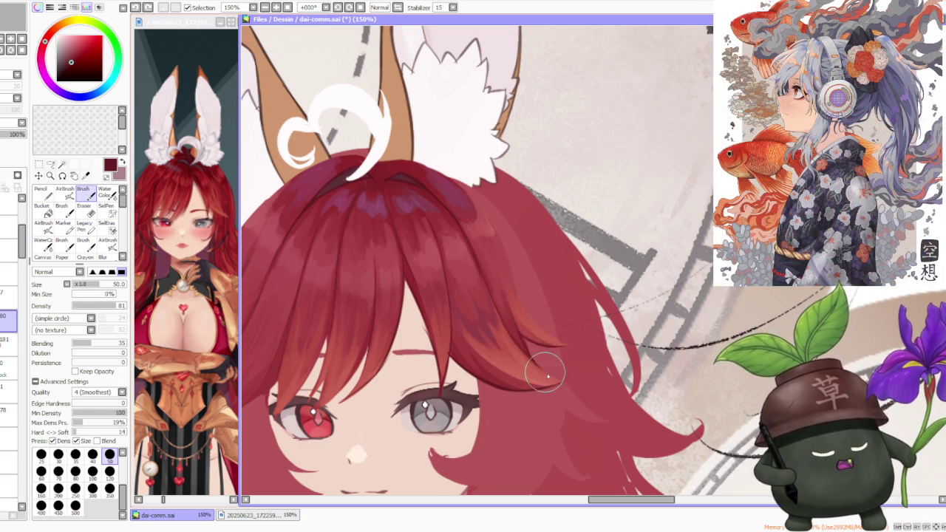
Undo the latest hair stroke.
{"action": "scroll", "coordinate": [524, 328], "scroll_direction": "up", "scroll_amount": 2}
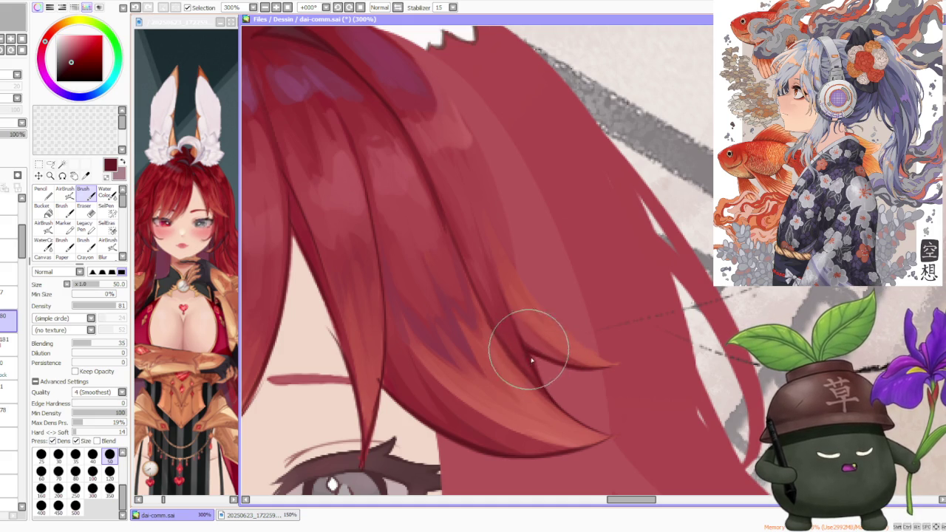
{"action": "scroll", "coordinate": [526, 343], "scroll_direction": "down", "scroll_amount": 2}
{"action": "scroll", "coordinate": [515, 303], "scroll_direction": "up", "scroll_amount": 1}
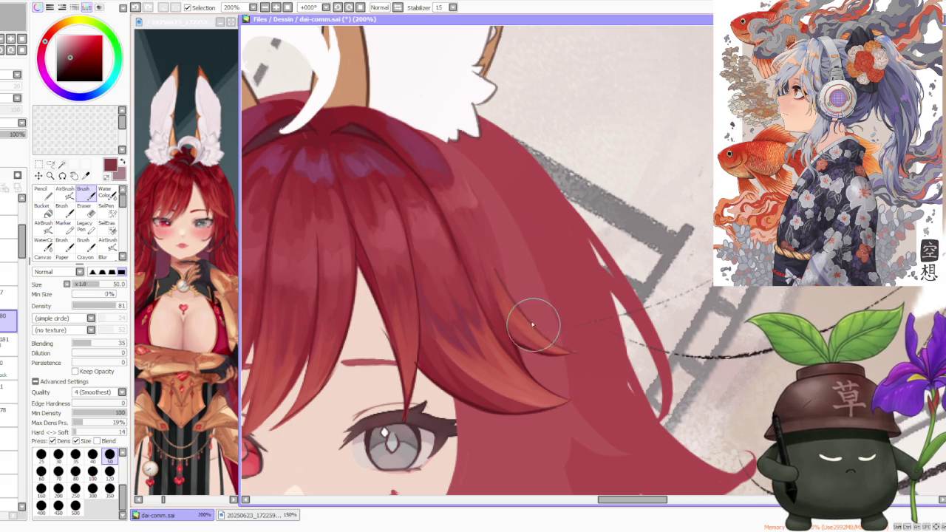
{"action": "key", "text": "ctrl+z"}
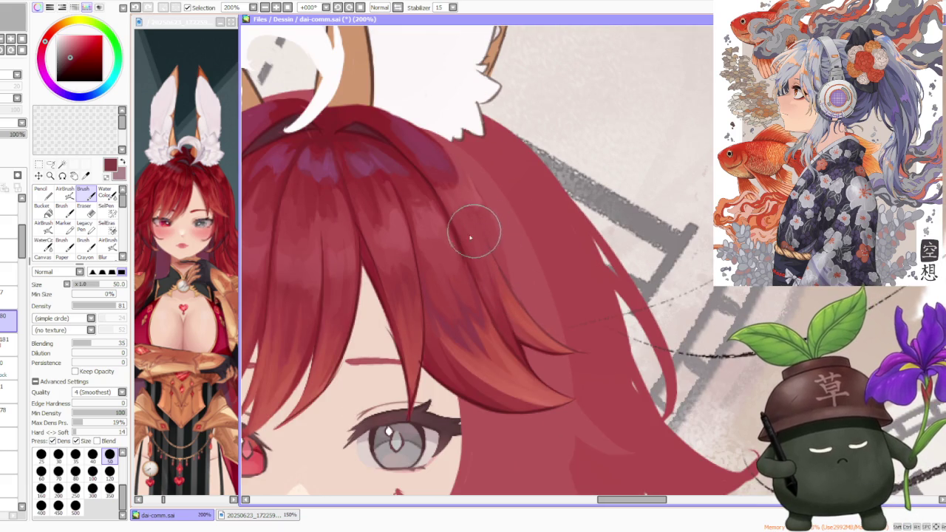
Briefly rotate the view to check the hair, then zoom out to 25%.
{"action": "scroll", "coordinate": [422, 348], "scroll_direction": "up", "scroll_amount": 1}
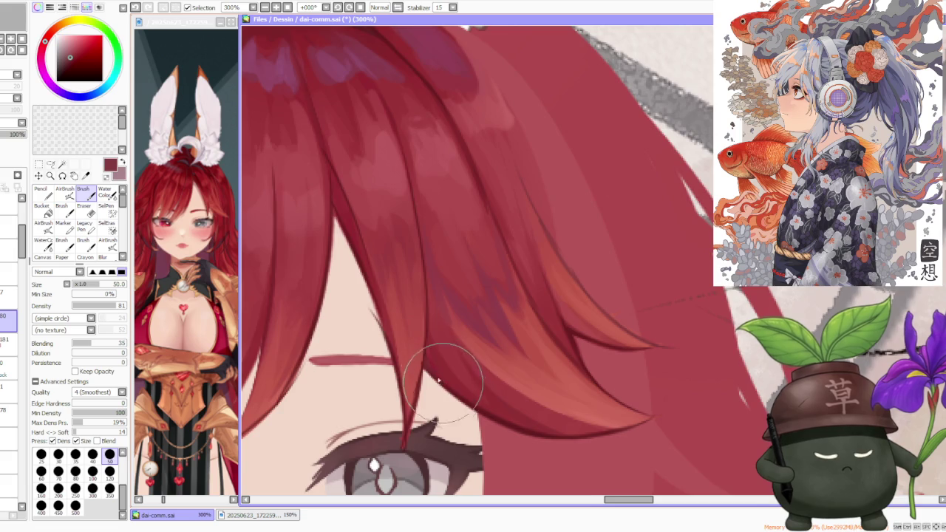
{"action": "scroll", "coordinate": [425, 377], "scroll_direction": "down", "scroll_amount": 1}
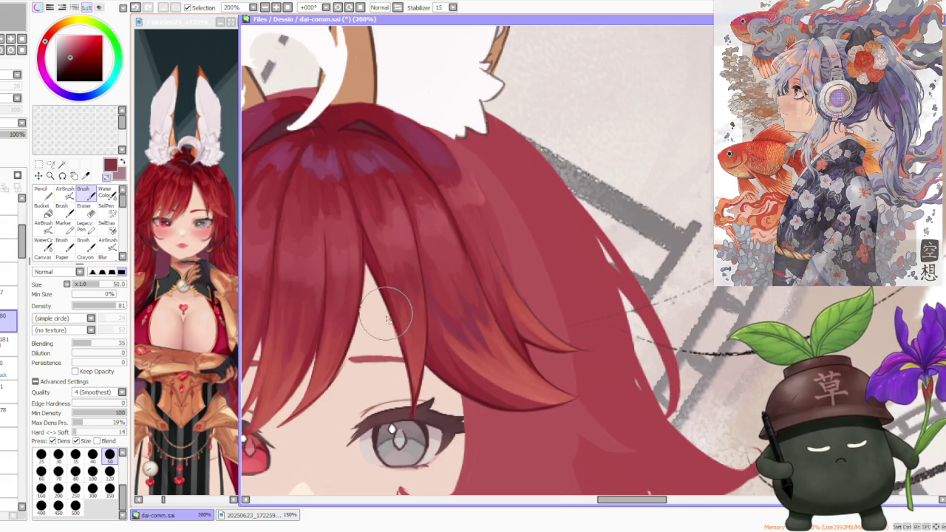
{"action": "key", "text": "Delete"}
{"action": "key", "text": "End"}
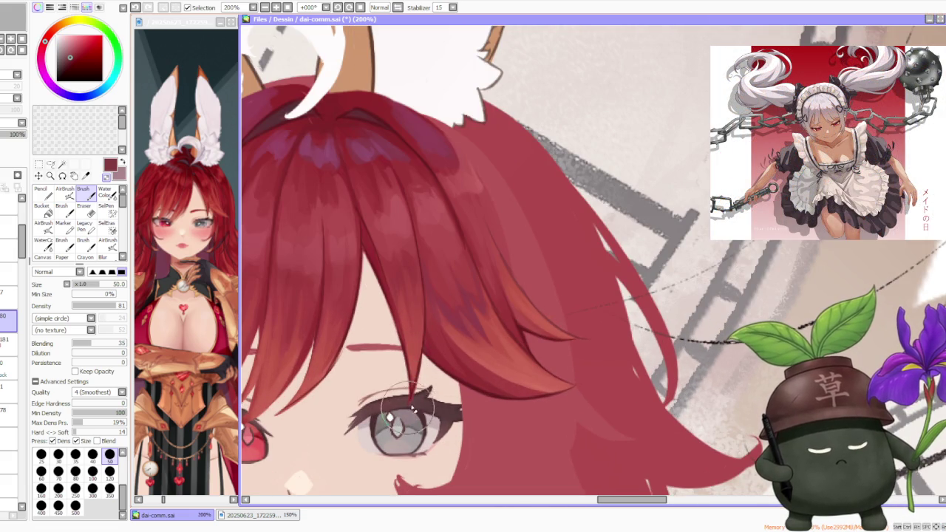
{"action": "scroll", "coordinate": [403, 376], "scroll_direction": "down", "scroll_amount": 2}
{"action": "scroll", "coordinate": [464, 322], "scroll_direction": "up", "scroll_amount": 1}
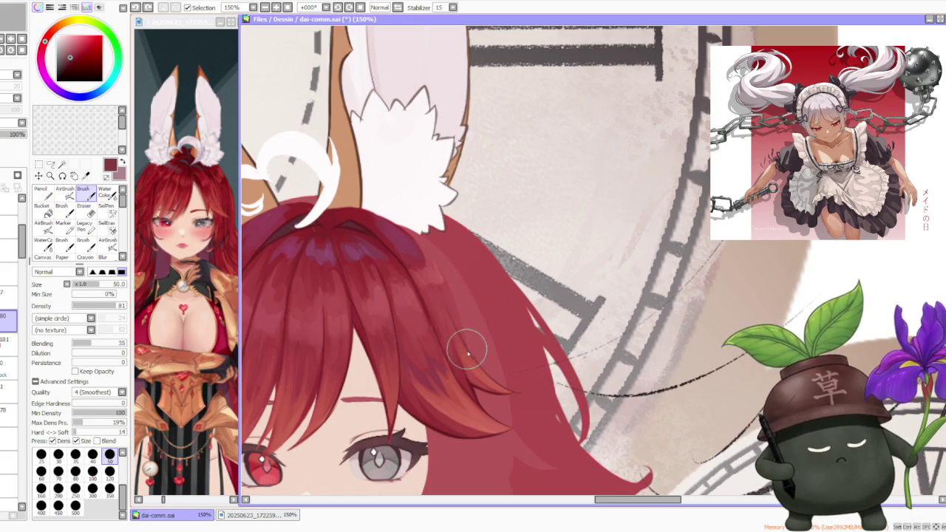
{"action": "scroll", "coordinate": [439, 281], "scroll_direction": "down", "scroll_amount": 2}
{"action": "scroll", "coordinate": [442, 222], "scroll_direction": "down", "scroll_amount": 2}
{"action": "scroll", "coordinate": [445, 124], "scroll_direction": "down", "scroll_amount": 1}
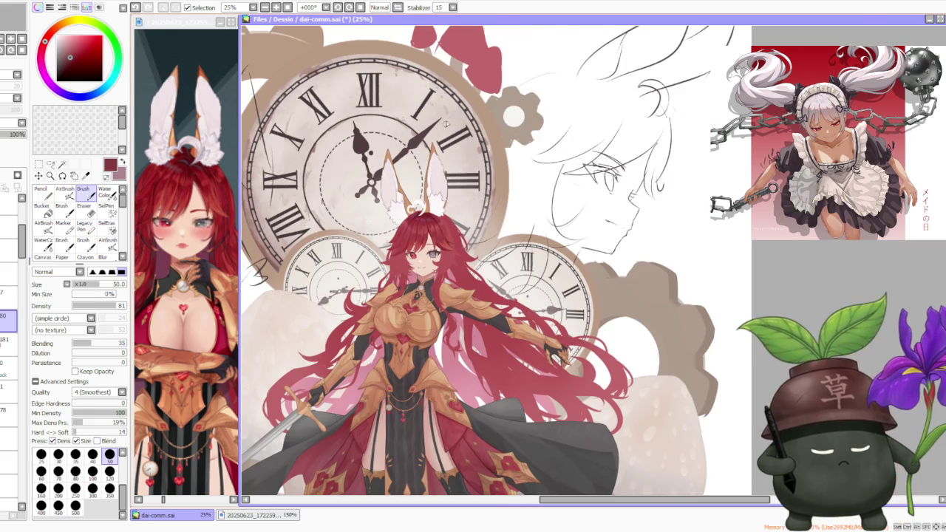
Mirror the canvas view horizontally and zoom in on the fringe over the eye.
{"action": "left_click", "coordinate": [396, 7]}
{"action": "scroll", "coordinate": [640, 111], "scroll_direction": "down", "scroll_amount": 1}
{"action": "scroll", "coordinate": [636, 107], "scroll_direction": "up", "scroll_amount": 1}
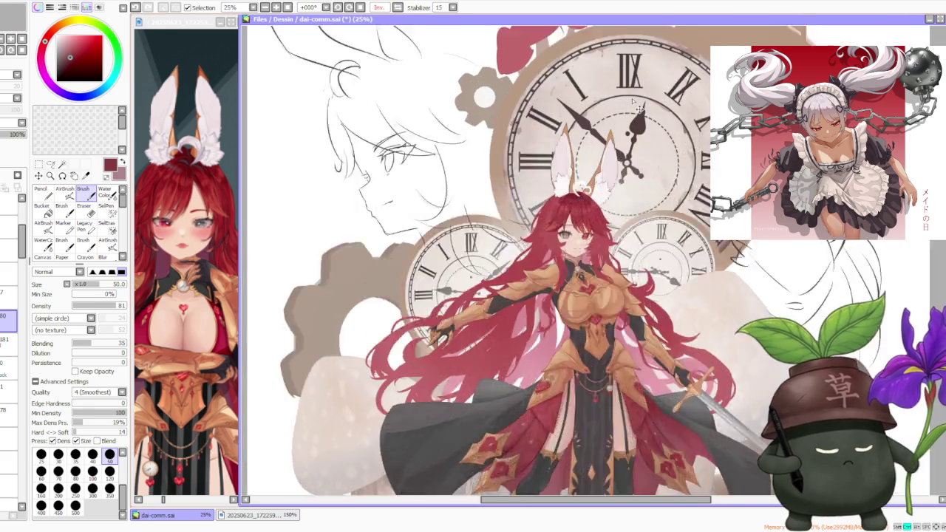
{"action": "scroll", "coordinate": [613, 148], "scroll_direction": "up", "scroll_amount": 1}
{"action": "scroll", "coordinate": [584, 193], "scroll_direction": "up", "scroll_amount": 2}
{"action": "scroll", "coordinate": [528, 243], "scroll_direction": "up", "scroll_amount": 1}
{"action": "scroll", "coordinate": [473, 326], "scroll_direction": "up", "scroll_amount": 1}
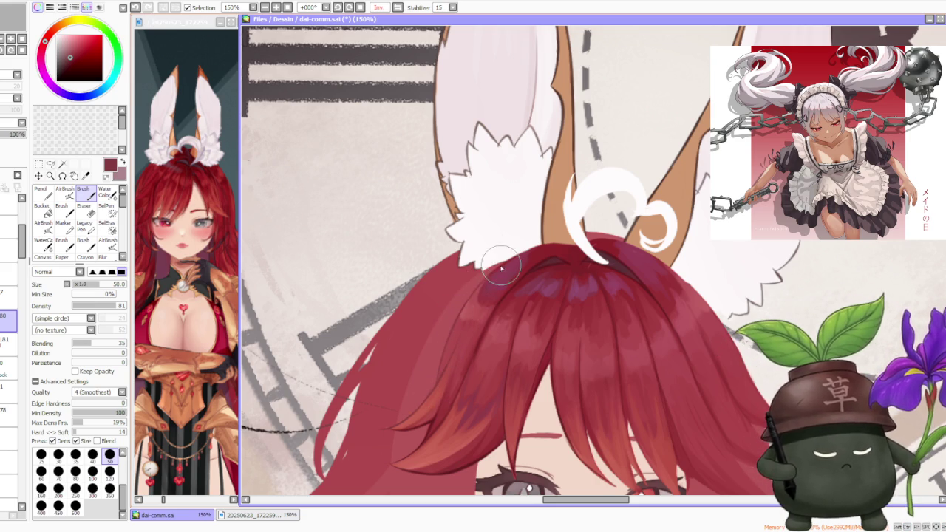
{"action": "scroll", "coordinate": [459, 318], "scroll_direction": "down", "scroll_amount": 2}
{"action": "scroll", "coordinate": [460, 348], "scroll_direction": "up", "scroll_amount": 2}
{"action": "scroll", "coordinate": [462, 377], "scroll_direction": "up", "scroll_amount": 1}
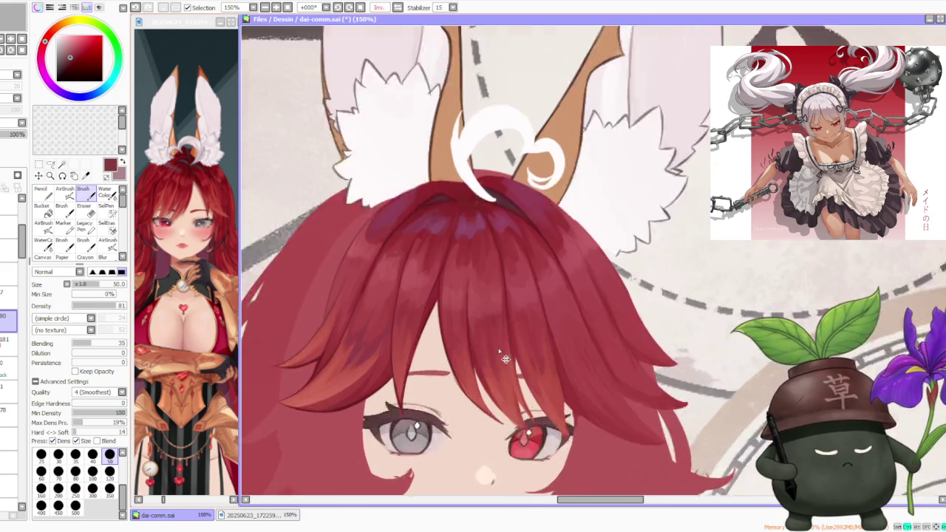
{"action": "scroll", "coordinate": [465, 403], "scroll_direction": "up", "scroll_amount": 1}
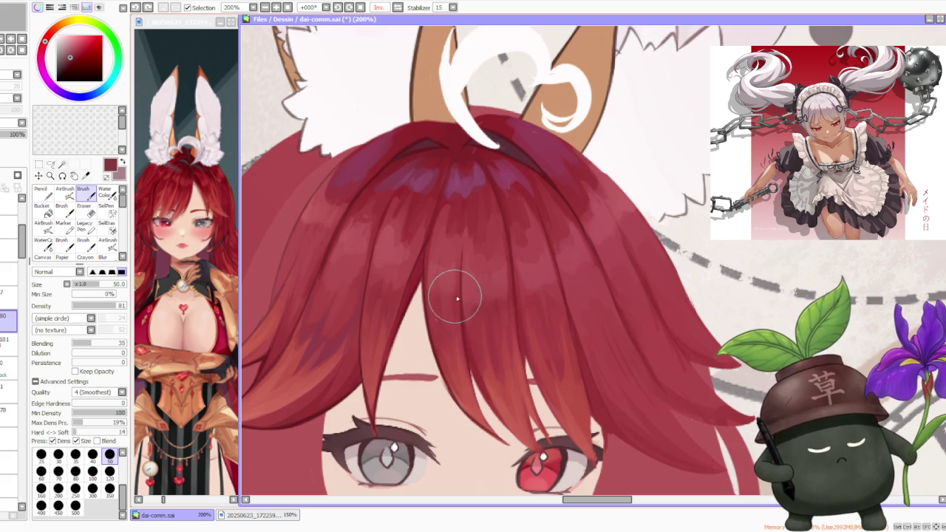
{"action": "scroll", "coordinate": [424, 284], "scroll_direction": "up", "scroll_amount": 2}
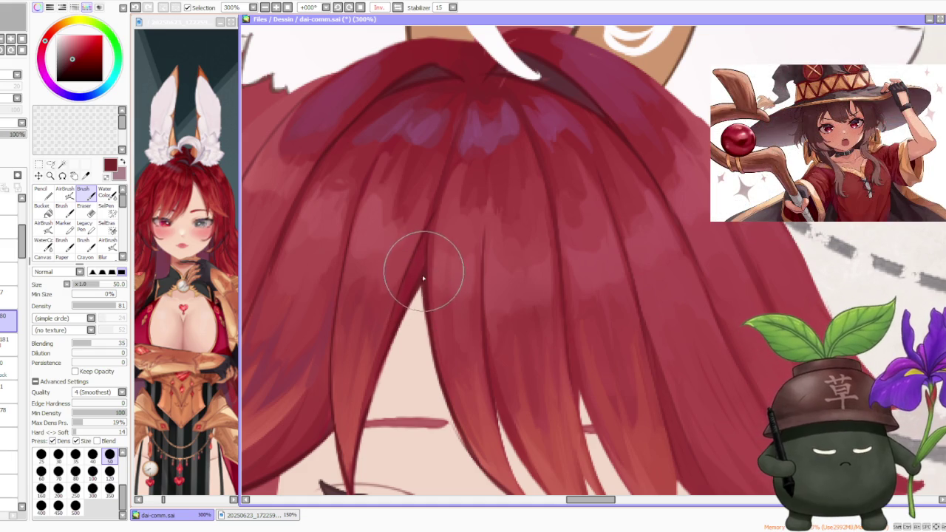
{"action": "scroll", "coordinate": [421, 262], "scroll_direction": "down", "scroll_amount": 2}
{"action": "scroll", "coordinate": [446, 277], "scroll_direction": "up", "scroll_amount": 2}
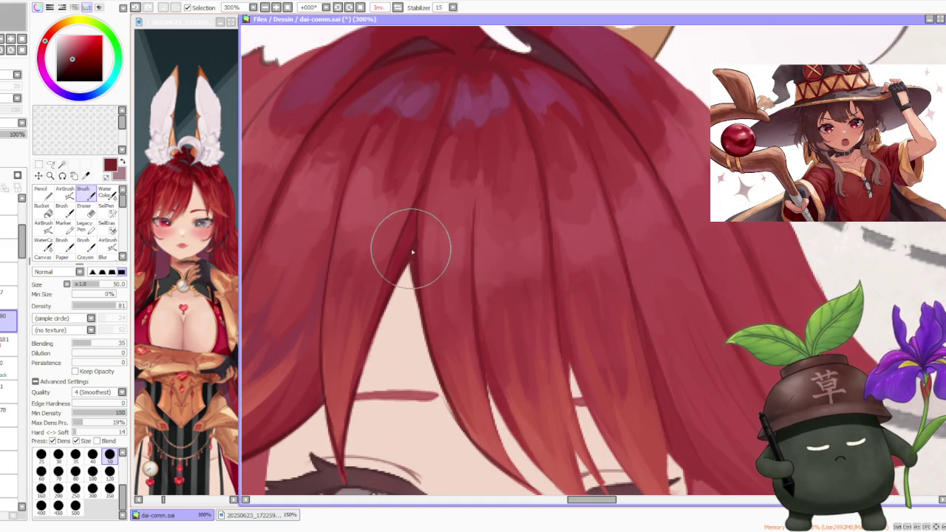
{"action": "scroll", "coordinate": [436, 308], "scroll_direction": "down", "scroll_amount": 2}
{"action": "scroll", "coordinate": [458, 353], "scroll_direction": "up", "scroll_amount": 2}
Paint and rework orange strokes along the fringe strands near the eye.
{"action": "left_click_drag", "start_coordinate": [462, 355], "coordinate": [518, 451]}
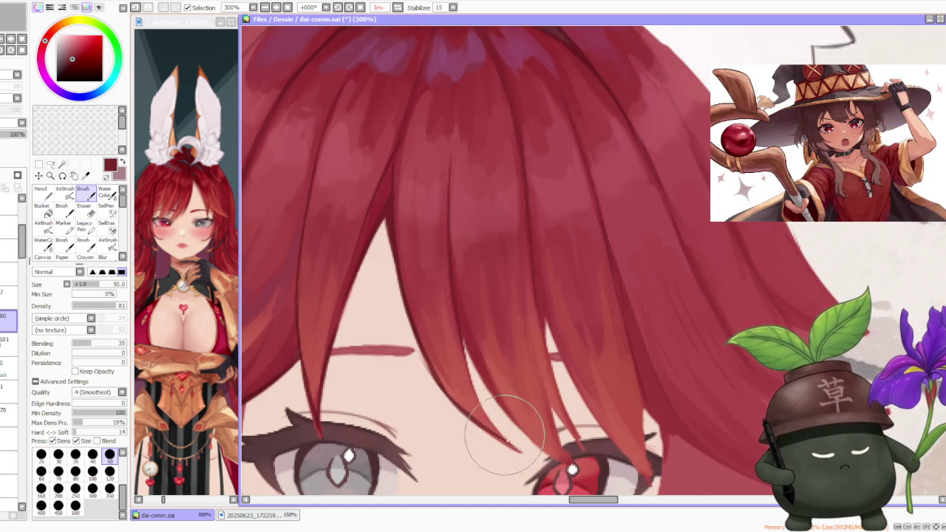
{"action": "left_click_drag", "start_coordinate": [454, 317], "coordinate": [496, 380]}
{"action": "key", "text": "ctrl+z"}
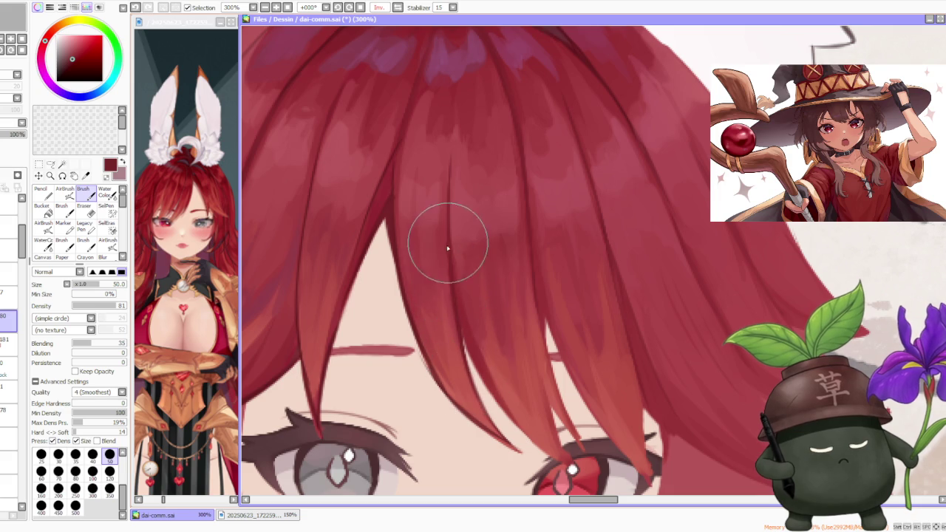
{"action": "left_click_drag", "start_coordinate": [456, 321], "coordinate": [479, 374]}
{"action": "left_click_drag", "start_coordinate": [457, 311], "coordinate": [517, 418]}
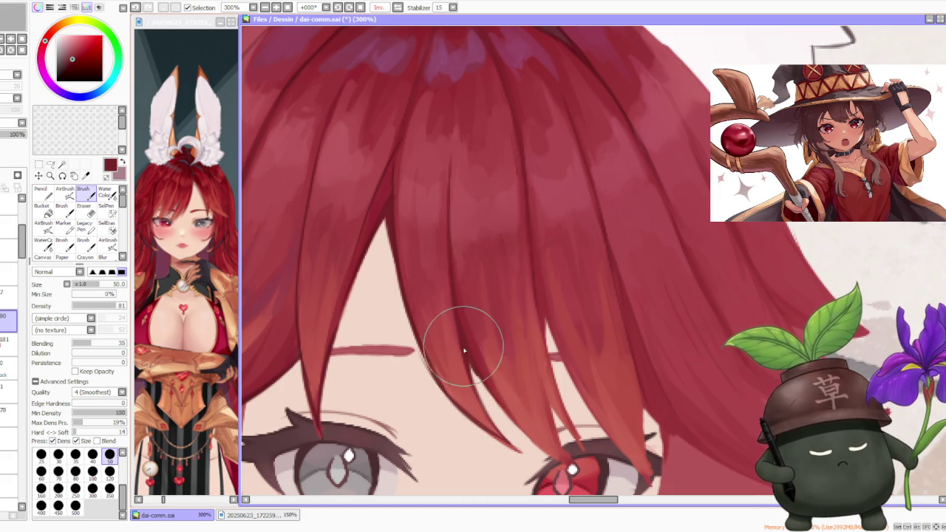
{"action": "left_click_drag", "start_coordinate": [444, 349], "coordinate": [481, 381]}
{"action": "scroll", "coordinate": [481, 380], "scroll_direction": "down", "scroll_amount": 4}
{"action": "scroll", "coordinate": [443, 340], "scroll_direction": "up", "scroll_amount": 3}
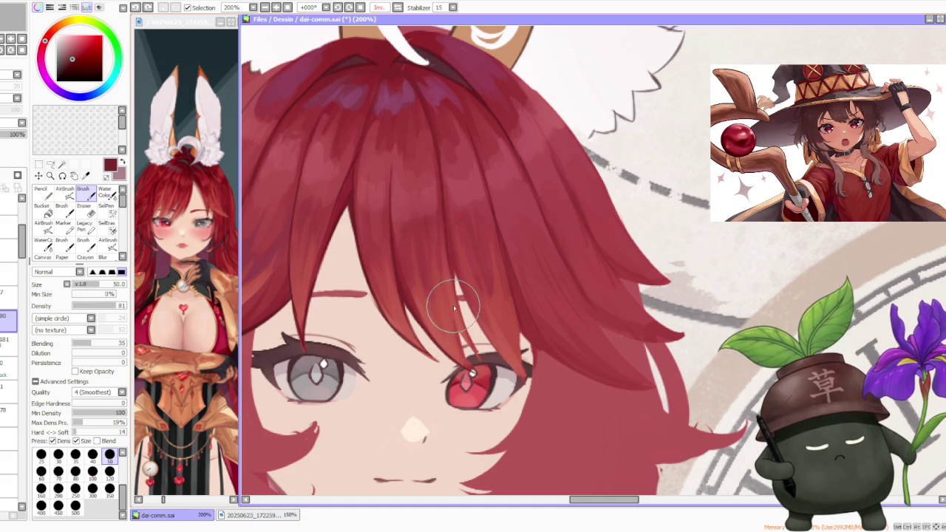
{"action": "key", "text": "ctrl+z"}
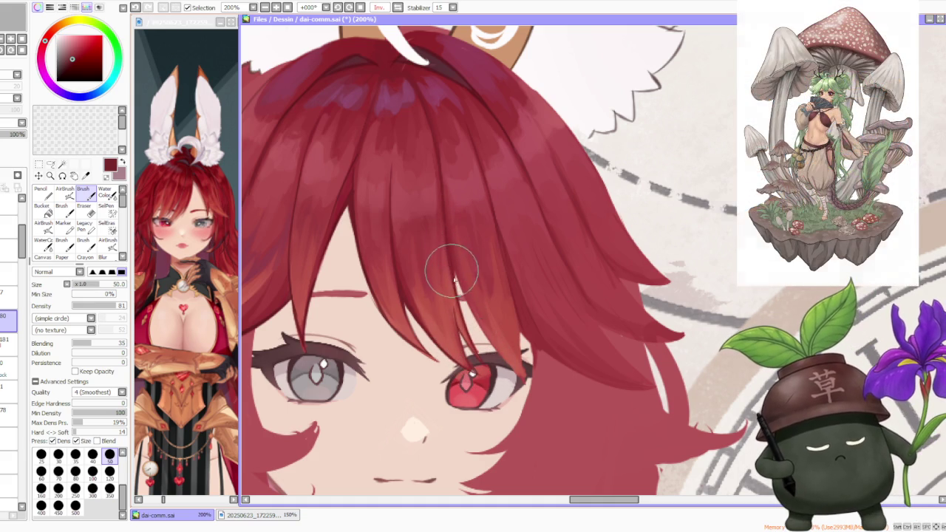
Darken the strands above the eye and paint along the strand reaching toward it.
{"action": "left_click_drag", "start_coordinate": [447, 249], "coordinate": [467, 305]}
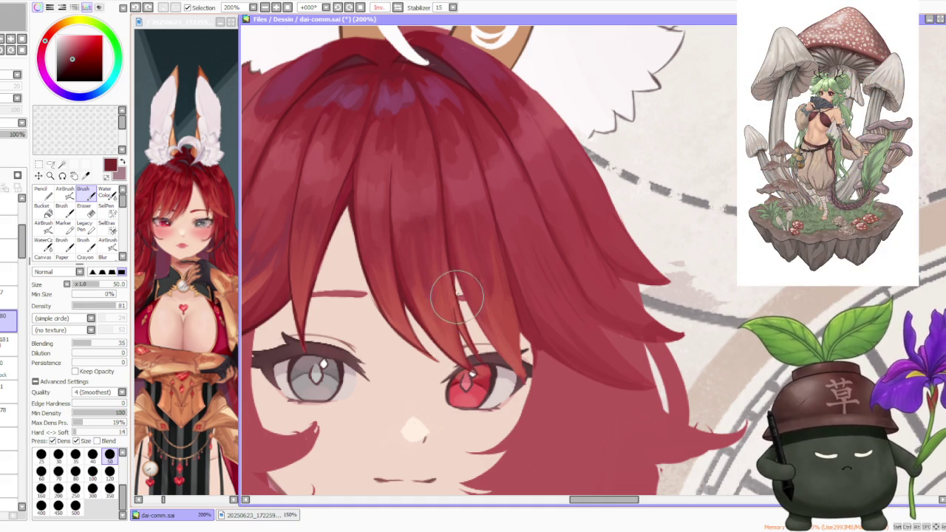
{"action": "left_click_drag", "start_coordinate": [444, 238], "coordinate": [443, 217]}
{"action": "key", "text": "ctrl+z"}
{"action": "key", "text": "ctrl+z"}
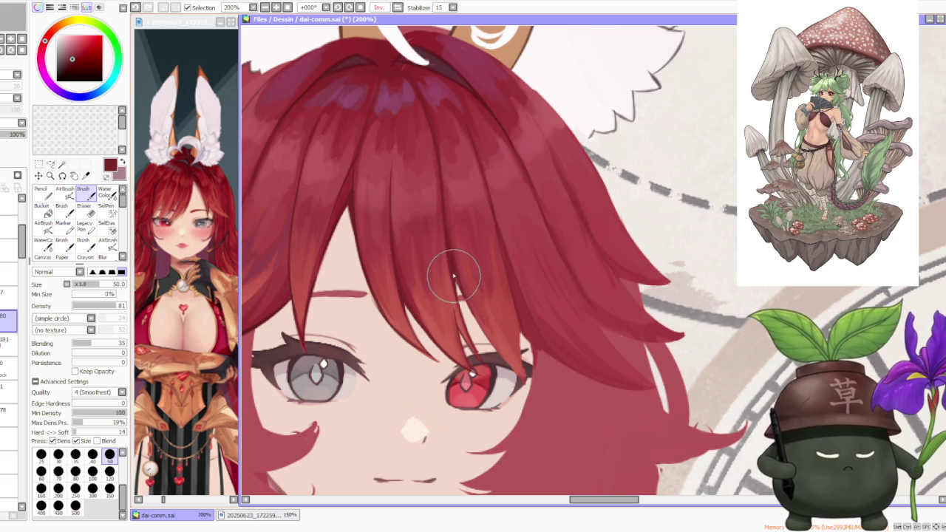
{"action": "scroll", "coordinate": [457, 310], "scroll_direction": "up", "scroll_amount": 2}
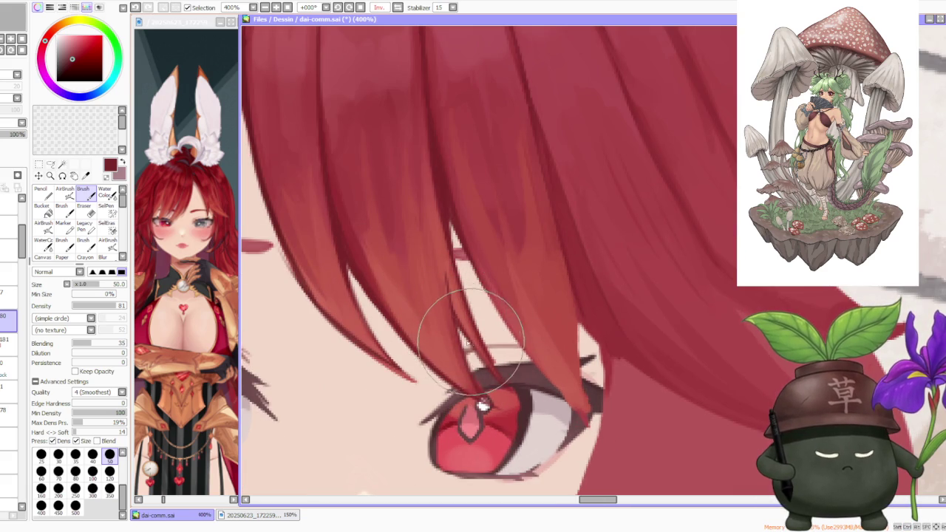
{"action": "left_click_drag", "start_coordinate": [412, 285], "coordinate": [473, 344]}
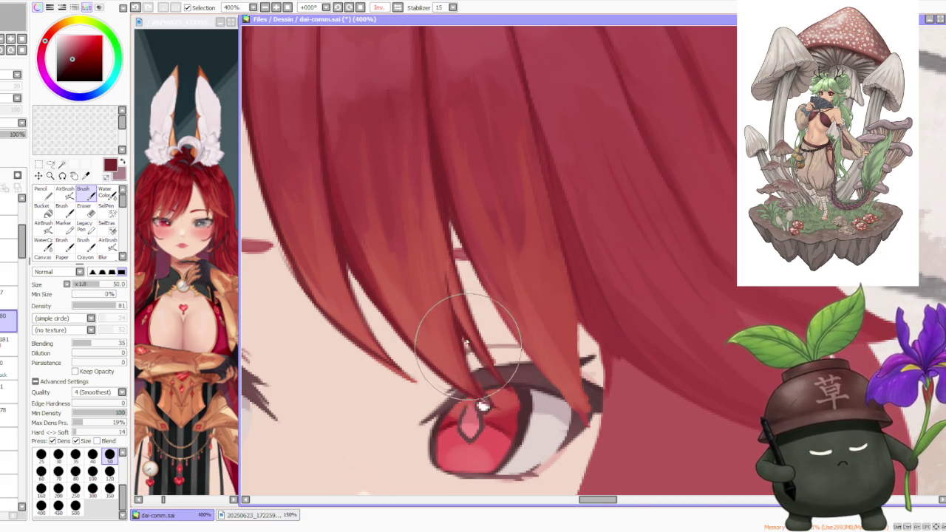
{"action": "scroll", "coordinate": [477, 309], "scroll_direction": "down", "scroll_amount": 2}
Toggle the last strand stroke off and on to compare, keeping it.
{"action": "key", "text": "ctrl+z"}
{"action": "key", "text": "ctrl+y"}
{"action": "key", "text": "ctrl+z"}
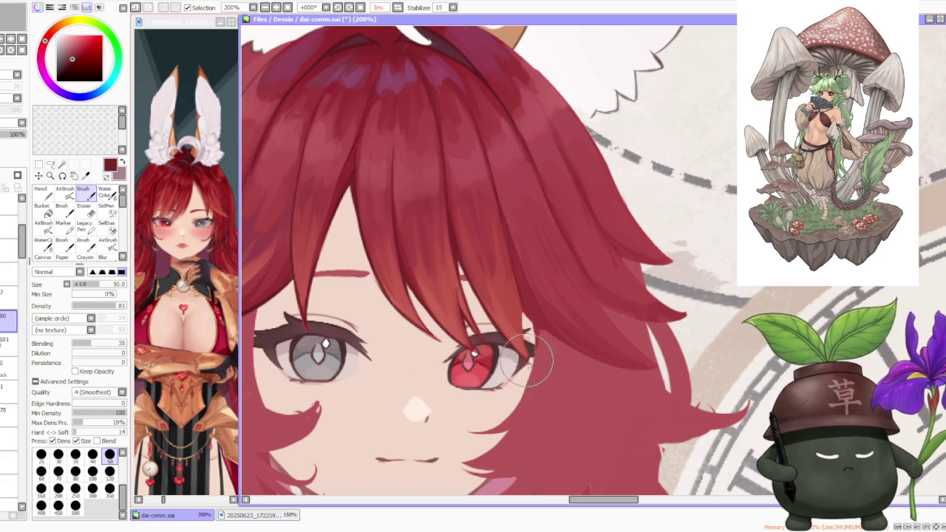
{"action": "key", "text": "ctrl+z"}
{"action": "key", "text": "ctrl+y"}
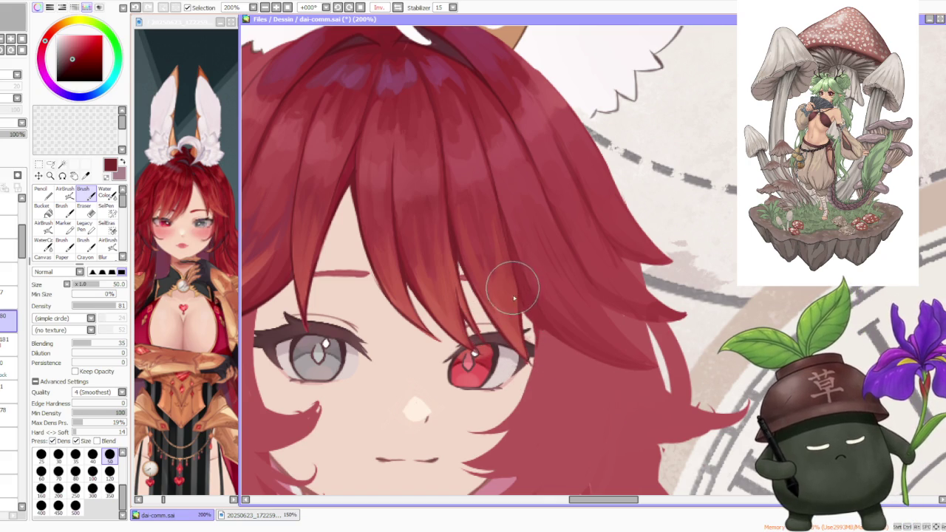
{"action": "key", "text": "ctrl+z"}
{"action": "key", "text": "ctrl+y"}
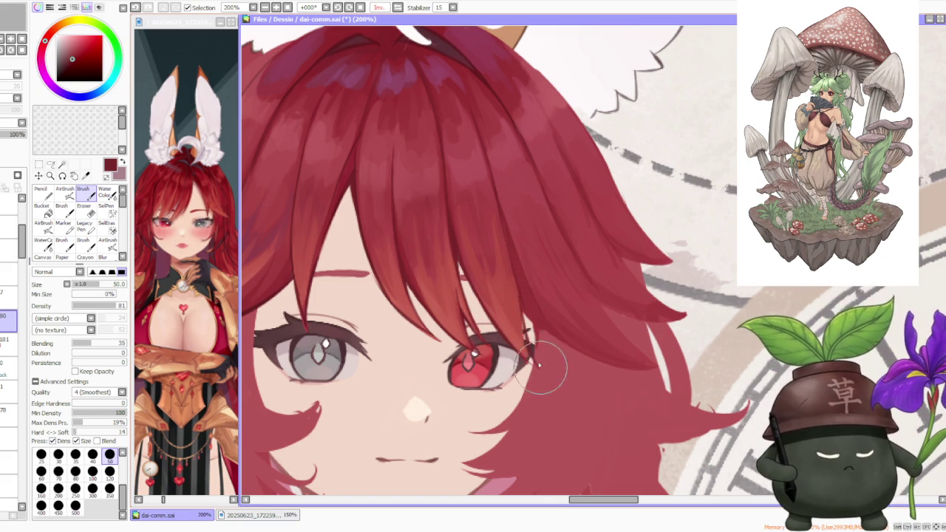
{"action": "key", "text": "ctrl+z"}
{"action": "key", "text": "ctrl+y"}
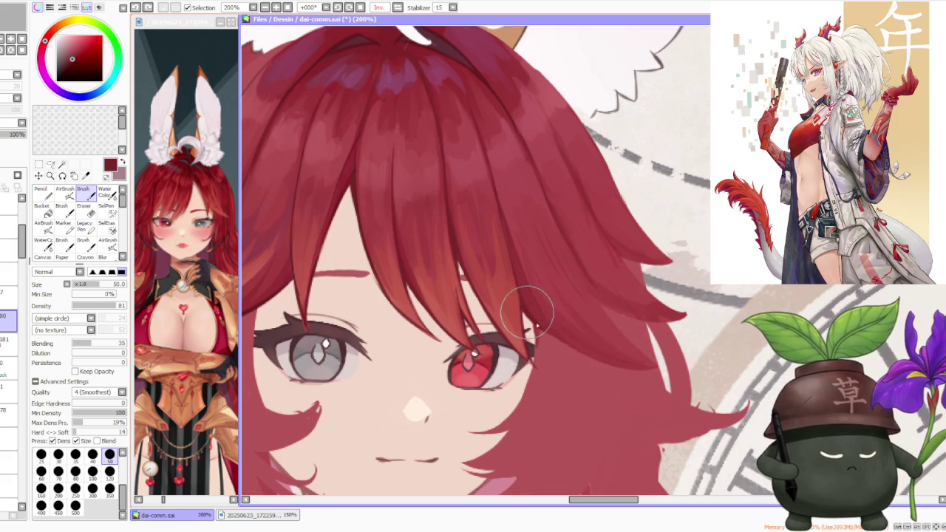
Zoom to 150% and paint one stroke on the fringe strand beside the red eye.
{"action": "scroll", "coordinate": [544, 310], "scroll_direction": "down", "scroll_amount": 2}
{"action": "scroll", "coordinate": [540, 264], "scroll_direction": "down", "scroll_amount": 1}
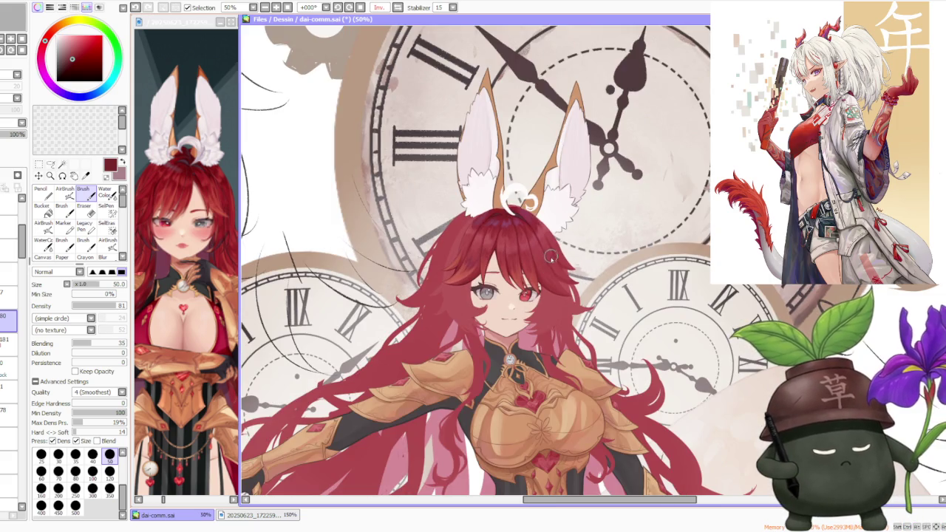
{"action": "scroll", "coordinate": [556, 277], "scroll_direction": "up", "scroll_amount": 1}
{"action": "scroll", "coordinate": [537, 297], "scroll_direction": "up", "scroll_amount": 1}
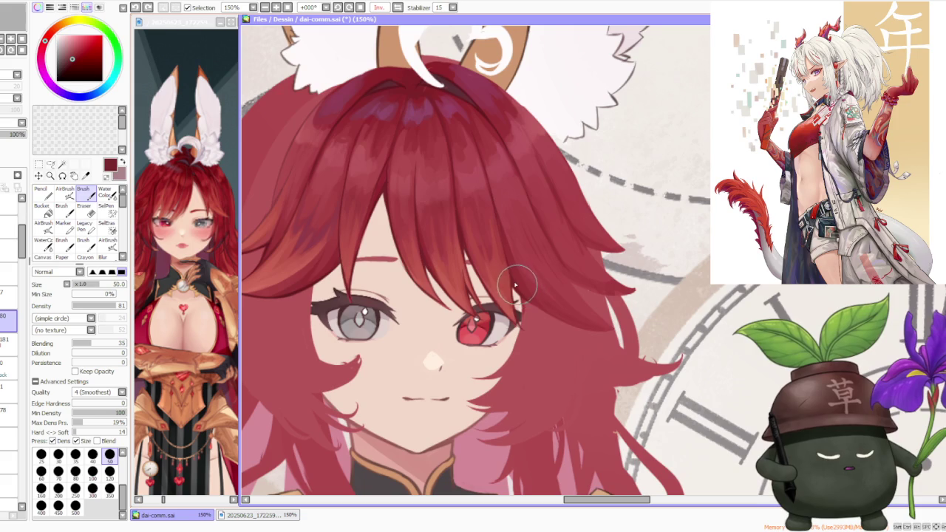
{"action": "left_click_drag", "start_coordinate": [518, 283], "coordinate": [599, 318]}
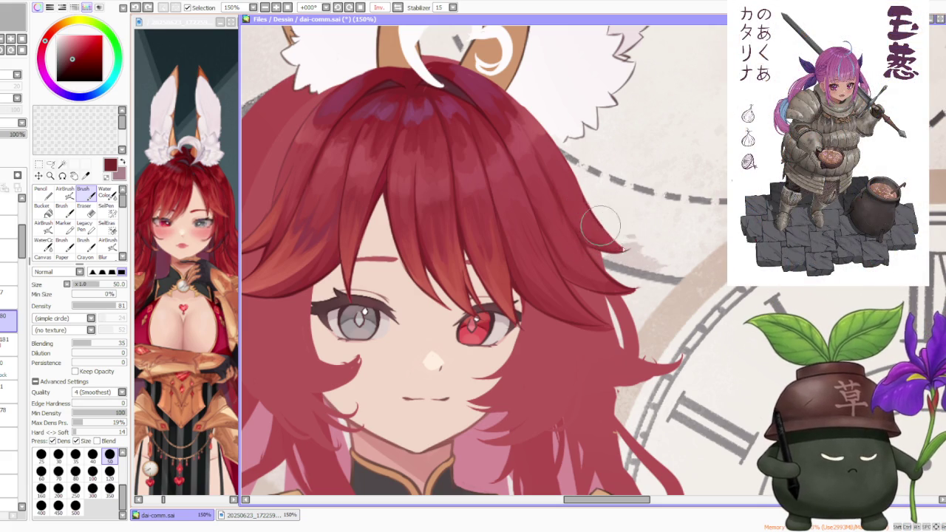
{"action": "scroll", "coordinate": [588, 204], "scroll_direction": "down", "scroll_amount": 4}
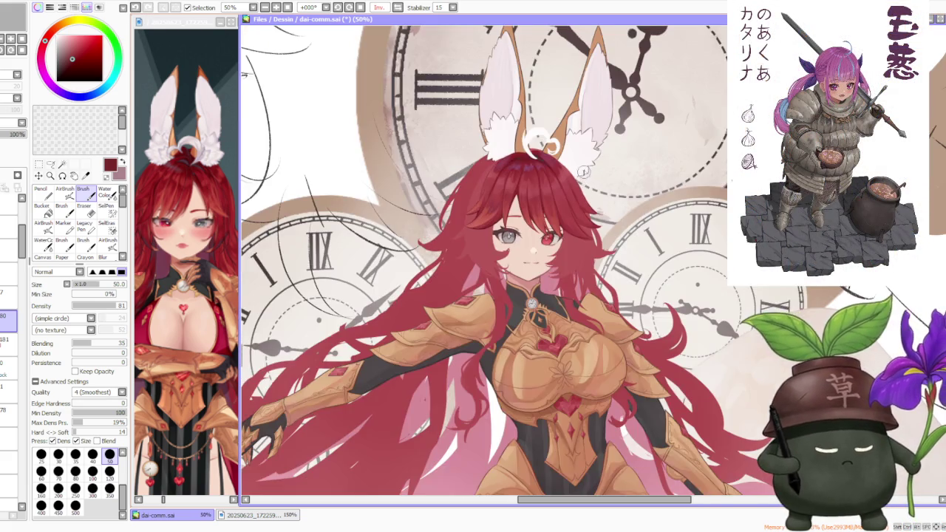
{"action": "scroll", "coordinate": [550, 167], "scroll_direction": "up", "scroll_amount": 5}
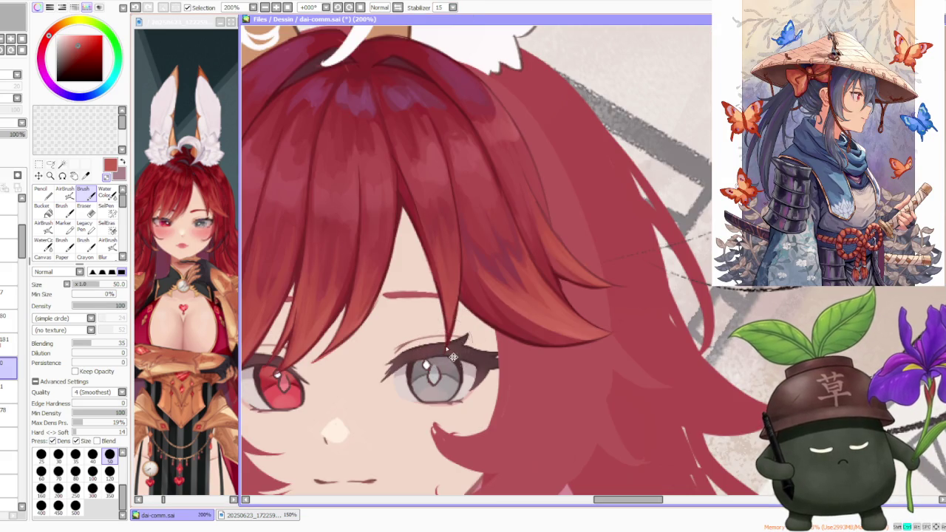
Lower the brush density to about 76.
{"action": "scroll", "coordinate": [377, 355], "scroll_direction": "left", "scroll_amount": 2}
{"action": "scroll", "coordinate": [379, 357], "scroll_direction": "up", "scroll_amount": 1}
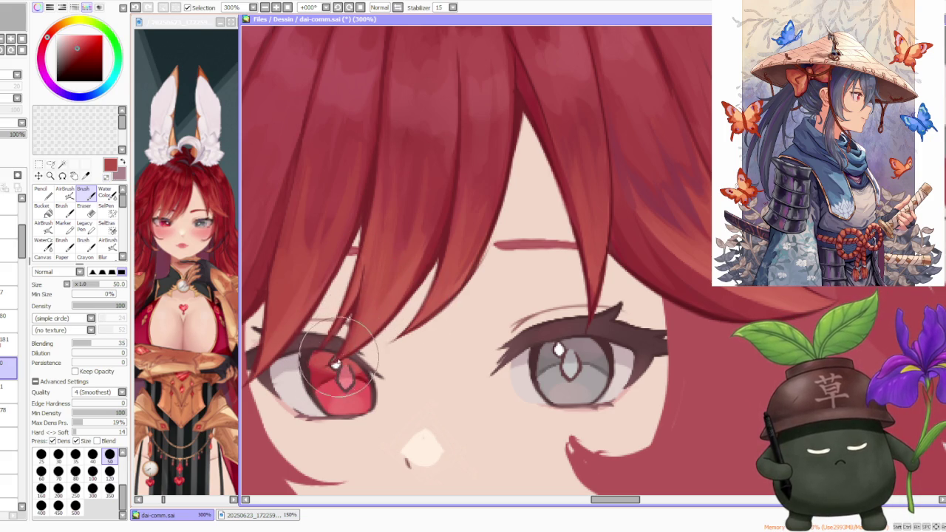
{"action": "scroll", "coordinate": [336, 366], "scroll_direction": "down", "scroll_amount": 2}
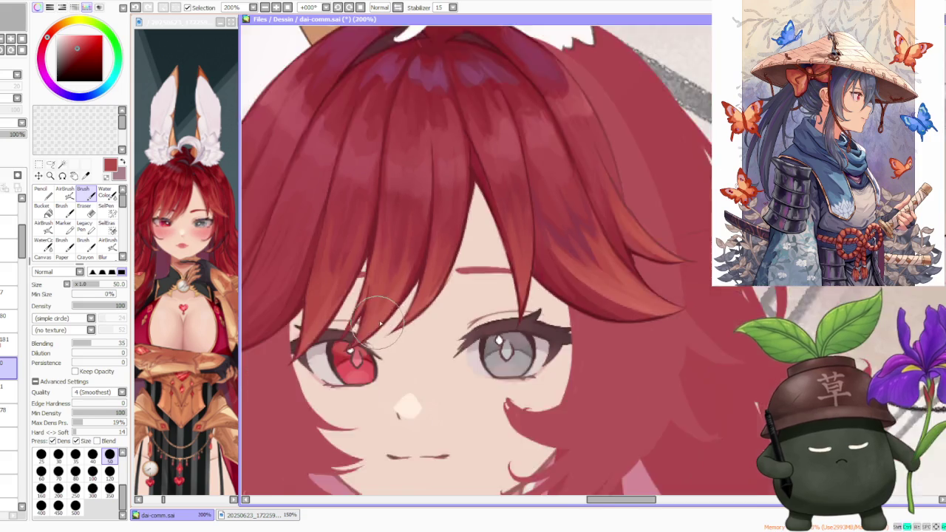
{"action": "scroll", "coordinate": [362, 274], "scroll_direction": "up", "scroll_amount": 2}
{"action": "scroll", "coordinate": [369, 304], "scroll_direction": "down", "scroll_amount": 2}
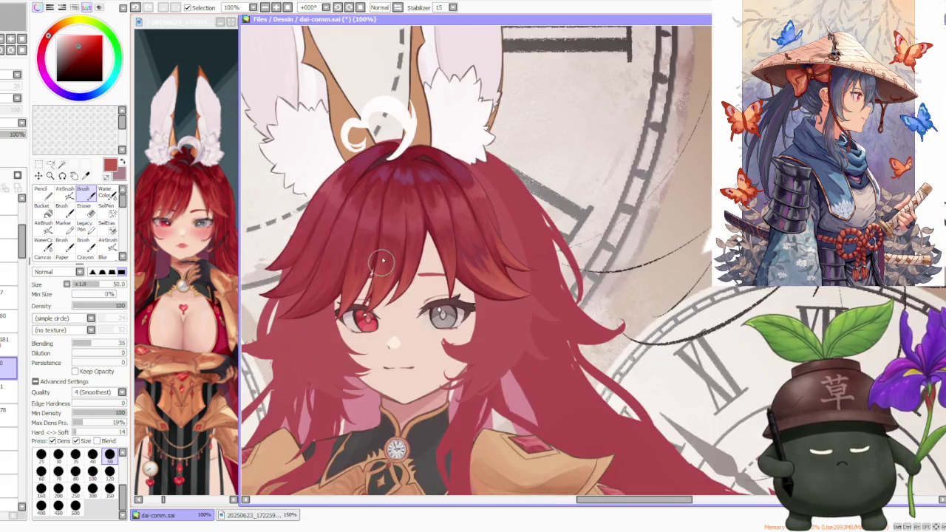
{"action": "scroll", "coordinate": [382, 263], "scroll_direction": "down", "scroll_amount": 1}
{"action": "scroll", "coordinate": [382, 263], "scroll_direction": "down", "scroll_amount": 1}
{"action": "scroll", "coordinate": [391, 207], "scroll_direction": "up", "scroll_amount": 2}
{"action": "scroll", "coordinate": [390, 257], "scroll_direction": "up", "scroll_amount": 2}
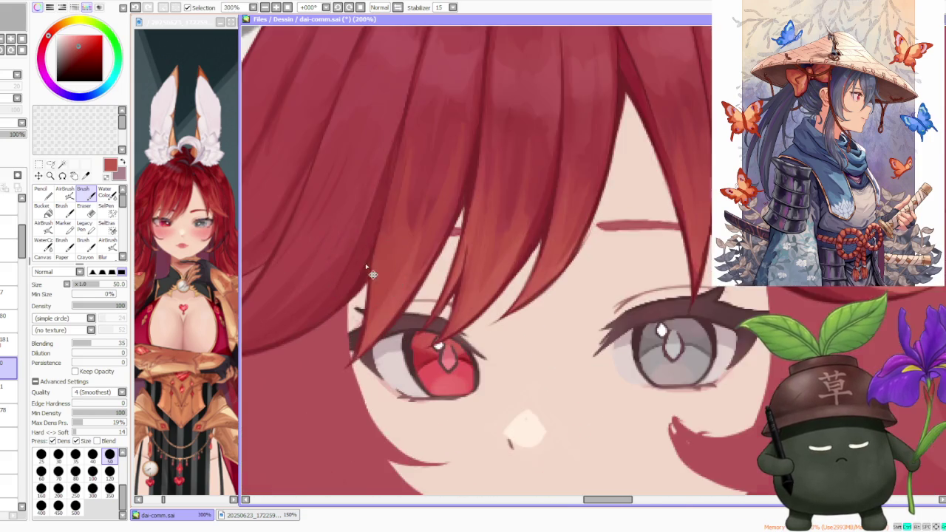
{"action": "scroll", "coordinate": [372, 275], "scroll_direction": "down", "scroll_amount": 1}
{"action": "scroll", "coordinate": [369, 267], "scroll_direction": "down", "scroll_amount": 1}
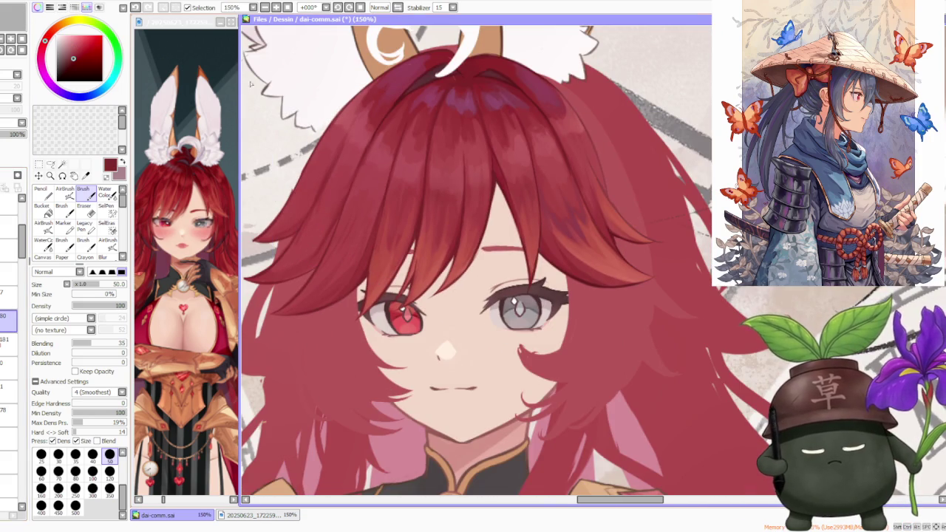
{"action": "left_click", "coordinate": [112, 305]}
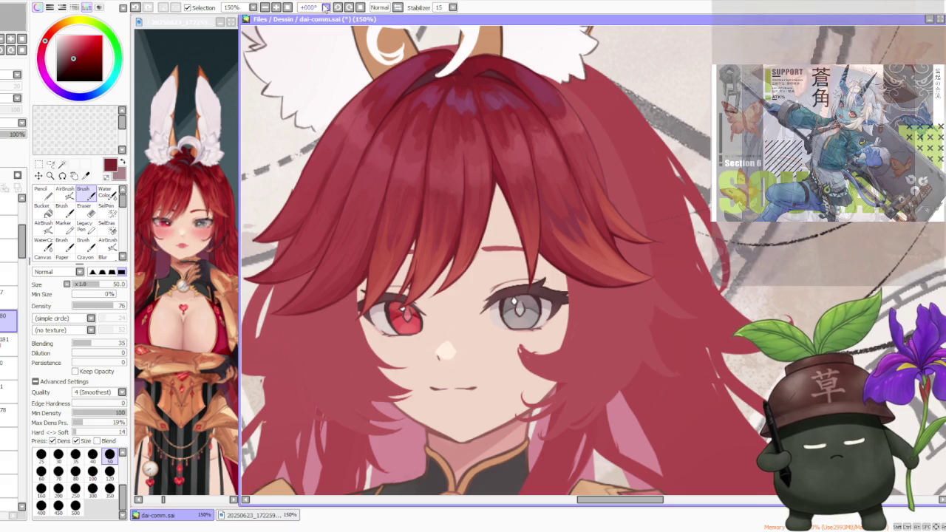
Rotate the canvas view 45° counterclockwise so the angle reads -045°.
{"action": "left_click", "coordinate": [337, 7]}
{"action": "left_click", "coordinate": [338, 7]}
{"action": "left_click", "coordinate": [337, 8]}
{"action": "scroll", "coordinate": [378, 392], "scroll_direction": "down", "scroll_amount": 1}
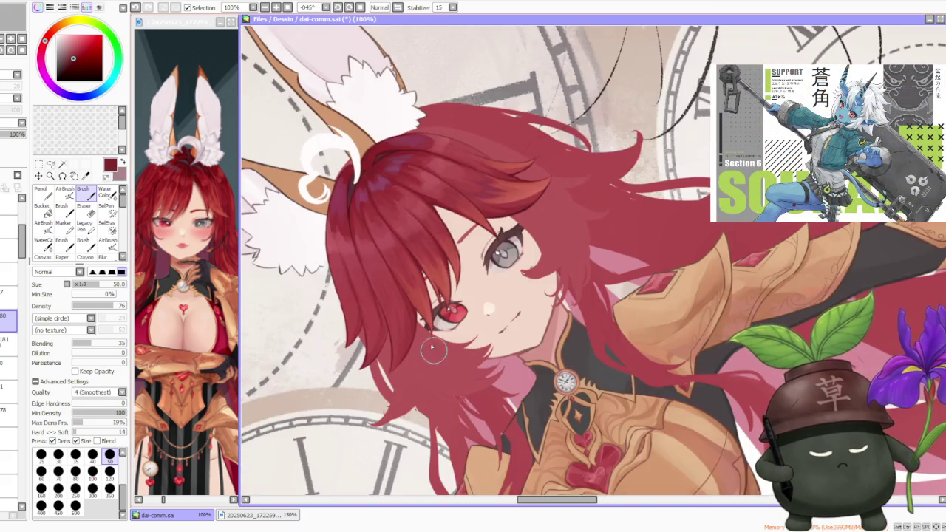
Undo the last two fringe strokes beside the red eye and return density to 100.
{"action": "scroll", "coordinate": [378, 399], "scroll_direction": "up", "scroll_amount": 3}
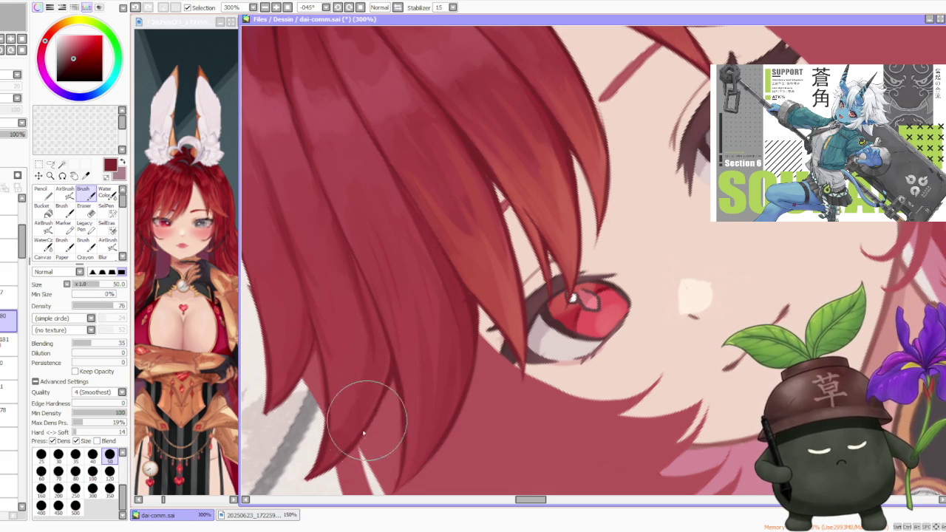
{"action": "key", "text": "ctrl+z"}
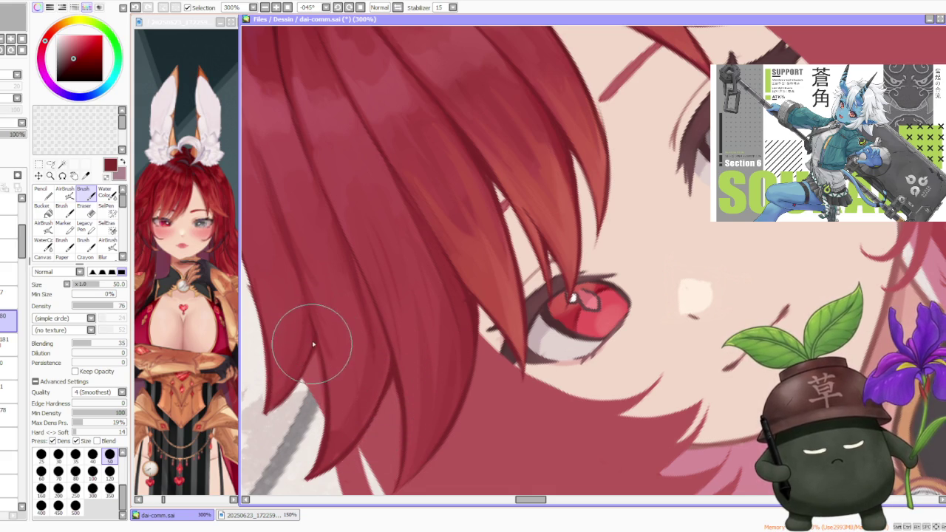
{"action": "key", "text": "ctrl+z"}
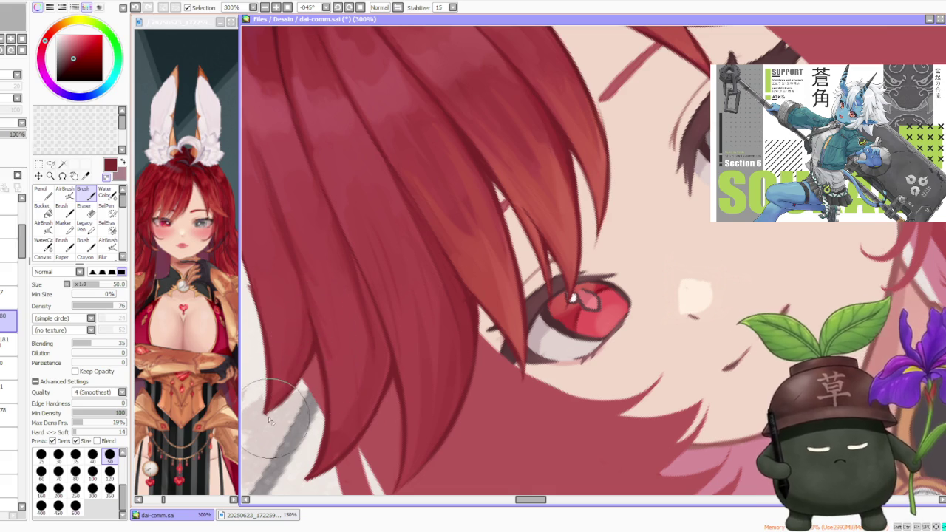
{"action": "scroll", "coordinate": [279, 400], "scroll_direction": "down", "scroll_amount": 2}
{"action": "scroll", "coordinate": [280, 399], "scroll_direction": "up", "scroll_amount": 2}
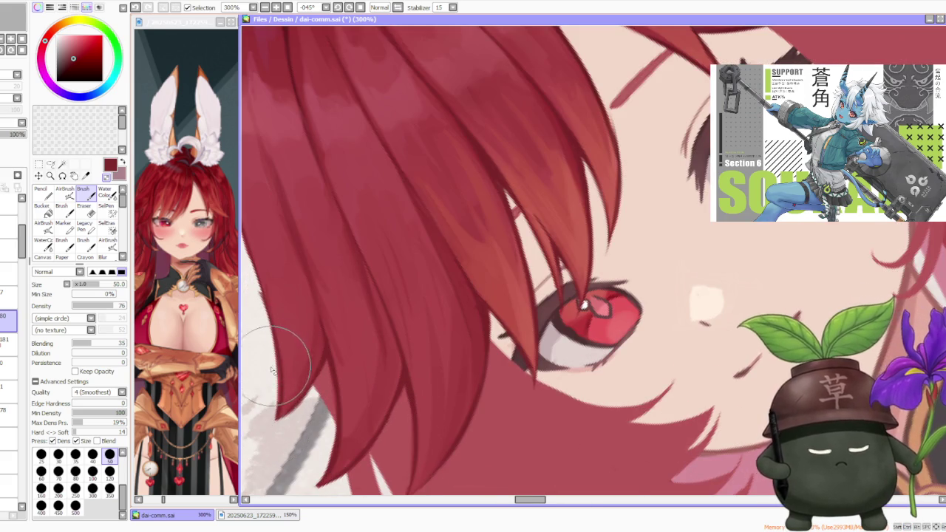
{"action": "scroll", "coordinate": [257, 388], "scroll_direction": "down", "scroll_amount": 1}
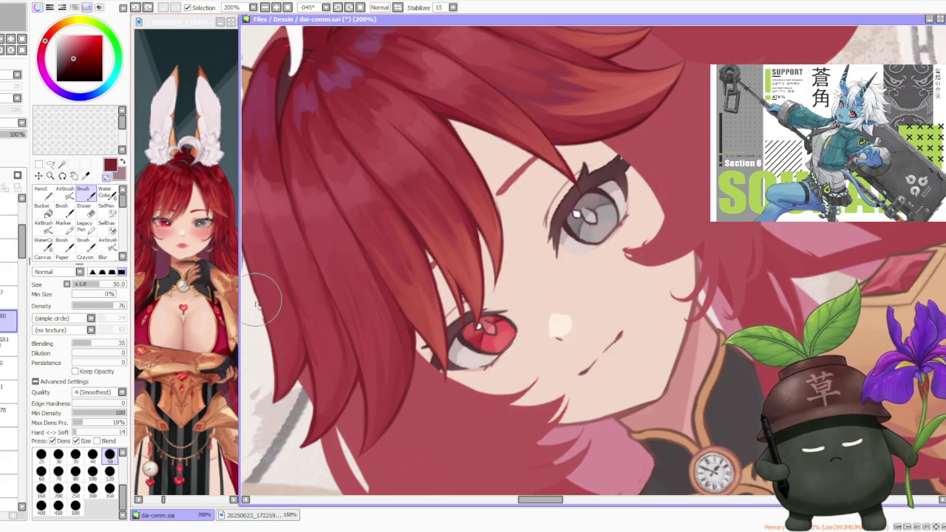
{"action": "scroll", "coordinate": [260, 311], "scroll_direction": "down", "scroll_amount": 2}
{"action": "scroll", "coordinate": [262, 306], "scroll_direction": "up", "scroll_amount": 2}
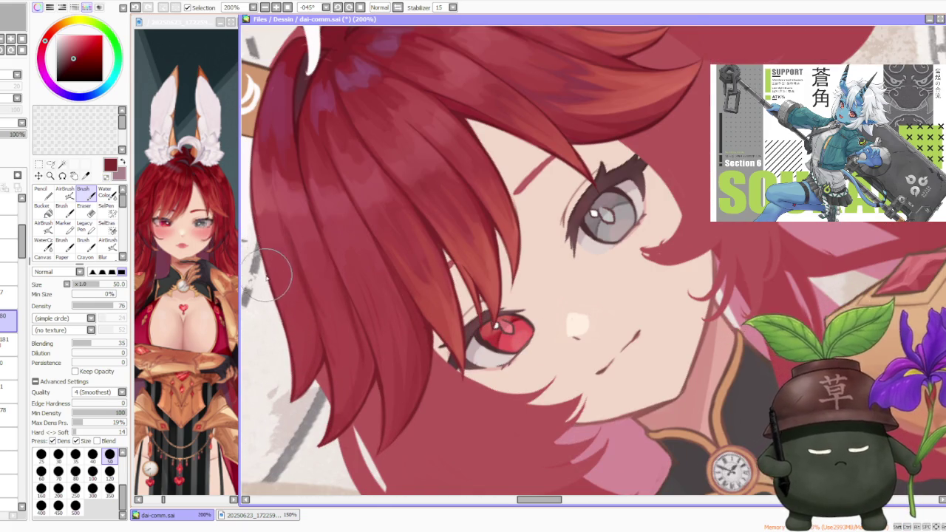
{"action": "scroll", "coordinate": [266, 266], "scroll_direction": "down", "scroll_amount": 1}
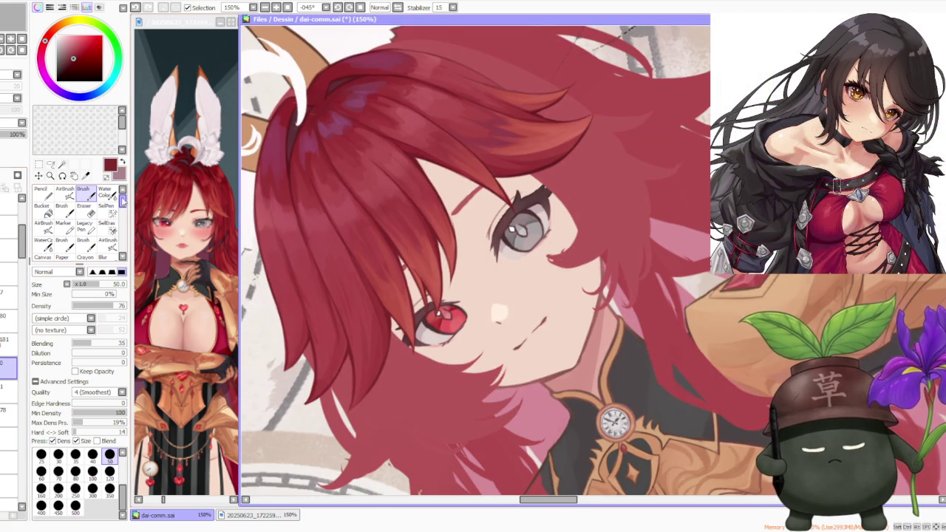
{"action": "scroll", "coordinate": [277, 324], "scroll_direction": "up", "scroll_amount": 1}
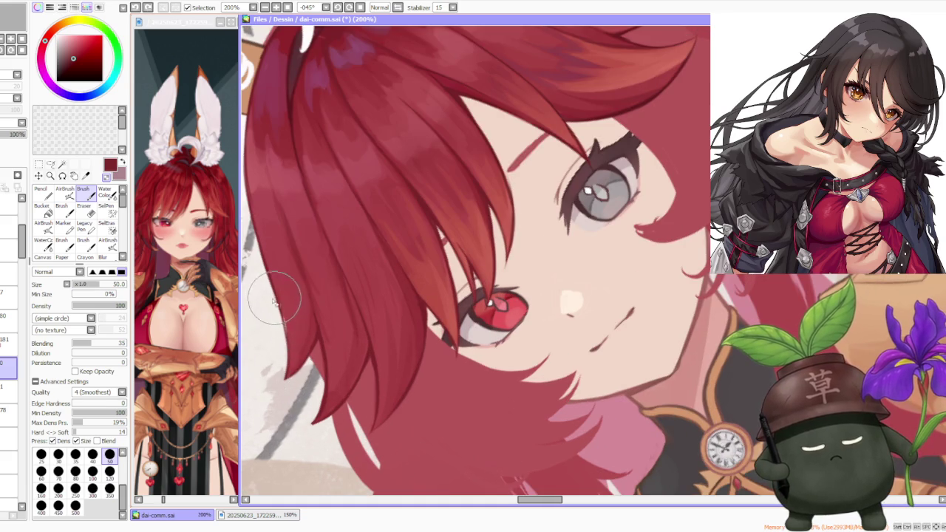
{"action": "scroll", "coordinate": [289, 331], "scroll_direction": "down", "scroll_amount": 1}
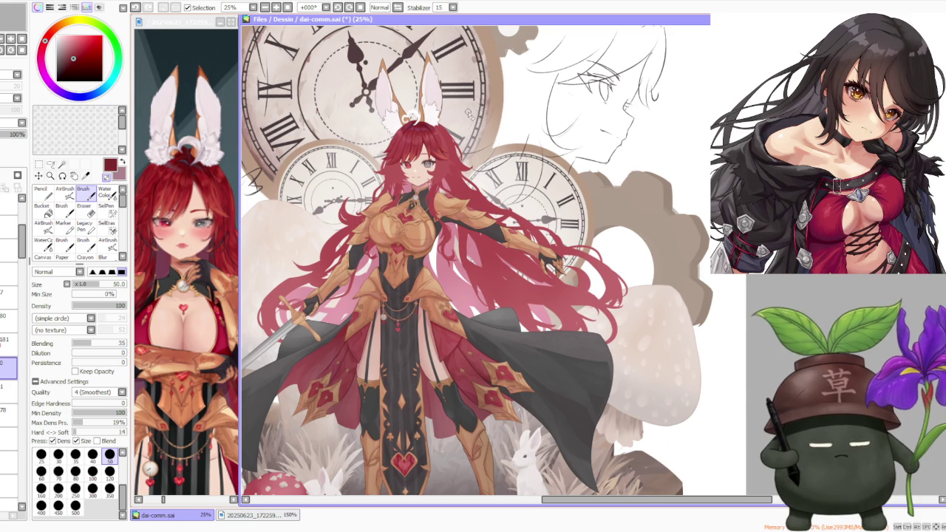
Zoom out to review the whole illustration at small size.
{"action": "scroll", "coordinate": [463, 126], "scroll_direction": "down", "scroll_amount": 1}
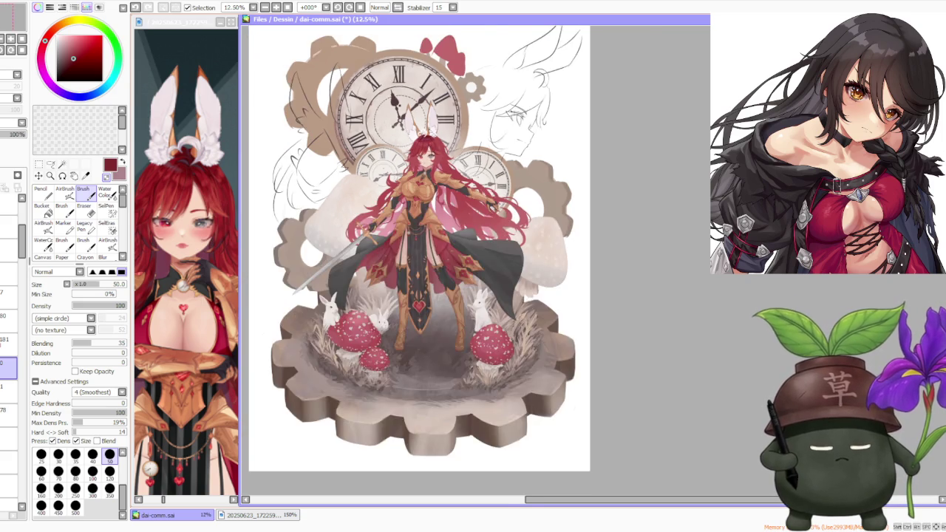
{"action": "scroll", "coordinate": [417, 100], "scroll_direction": "up", "scroll_amount": 1}
{"action": "scroll", "coordinate": [425, 130], "scroll_direction": "up", "scroll_amount": 2}
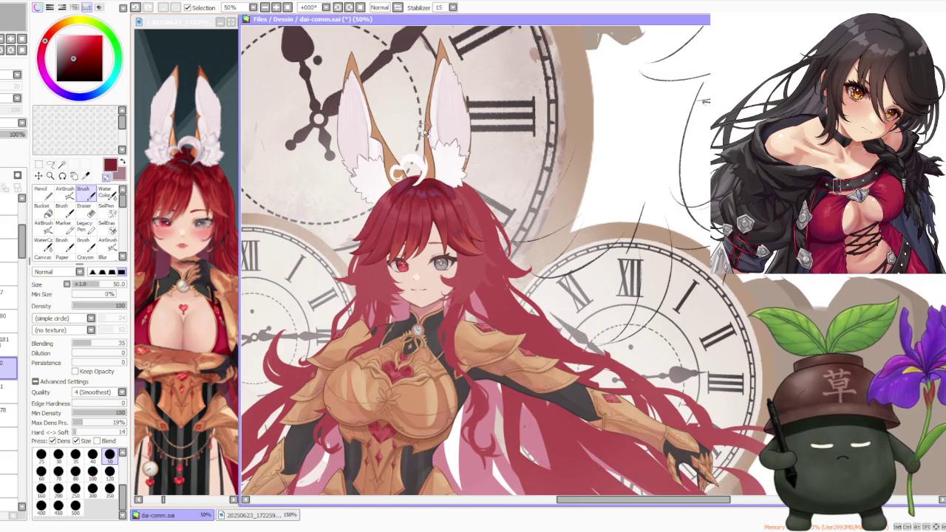
{"action": "scroll", "coordinate": [423, 130], "scroll_direction": "down", "scroll_amount": 1}
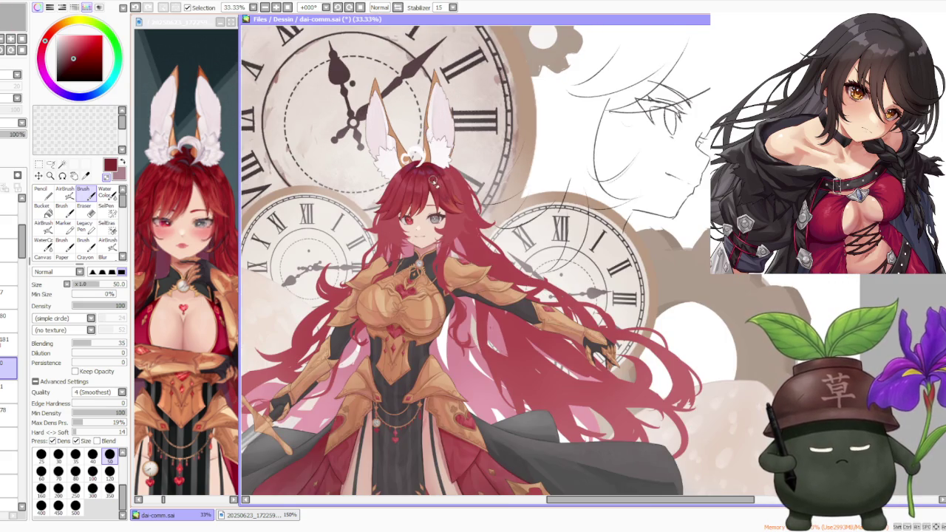
{"action": "scroll", "coordinate": [408, 192], "scroll_direction": "up", "scroll_amount": 2}
Select the layer below the current one while checking the full composition.
{"action": "left_click", "coordinate": [9, 386]}
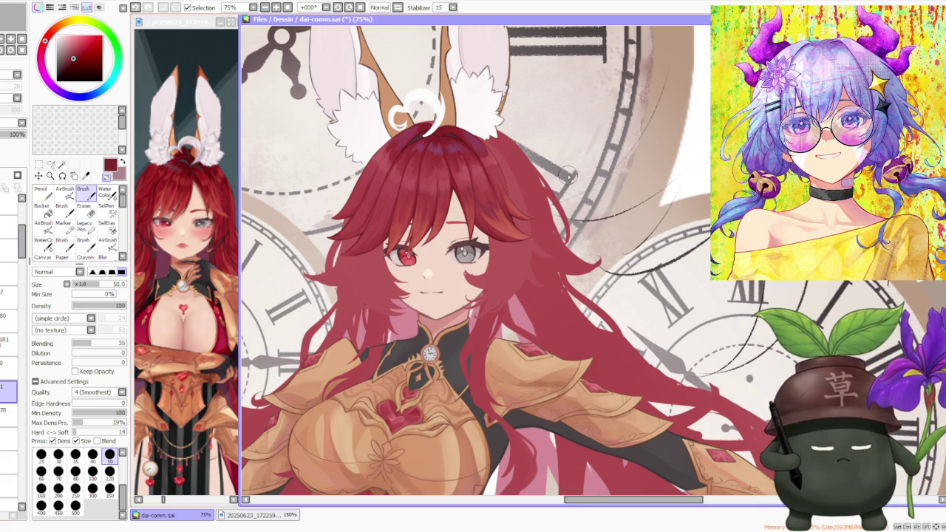
{"action": "scroll", "coordinate": [480, 95], "scroll_direction": "down", "scroll_amount": 3}
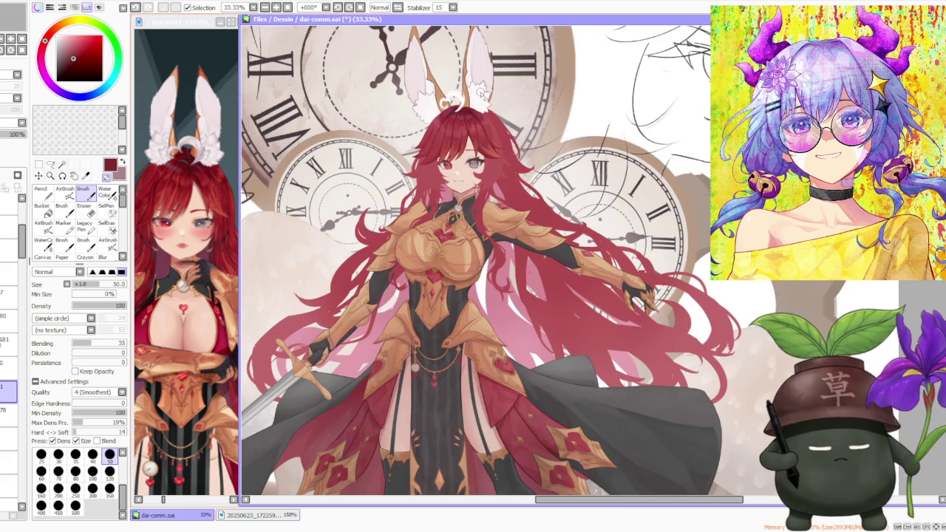
{"action": "scroll", "coordinate": [480, 94], "scroll_direction": "down", "scroll_amount": 1}
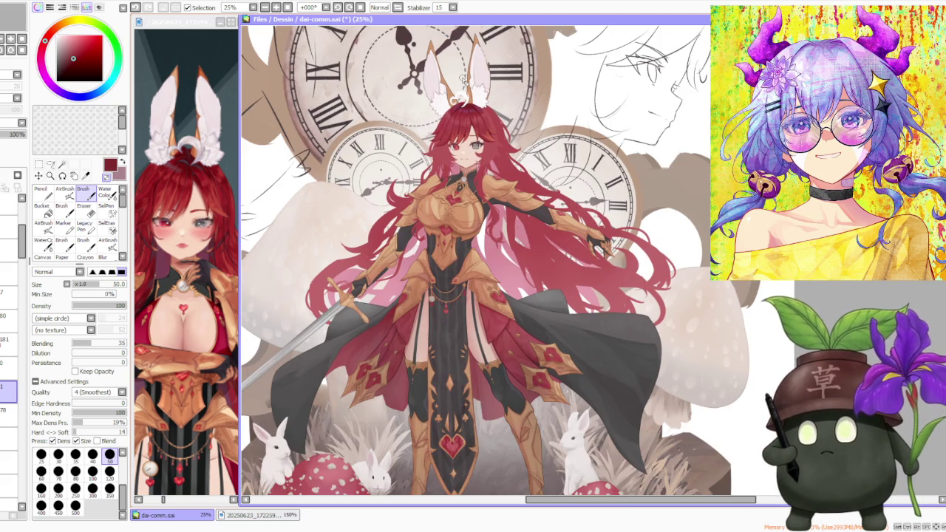
{"action": "scroll", "coordinate": [464, 78], "scroll_direction": "up", "scroll_amount": 2}
{"action": "scroll", "coordinate": [463, 79], "scroll_direction": "up", "scroll_amount": 2}
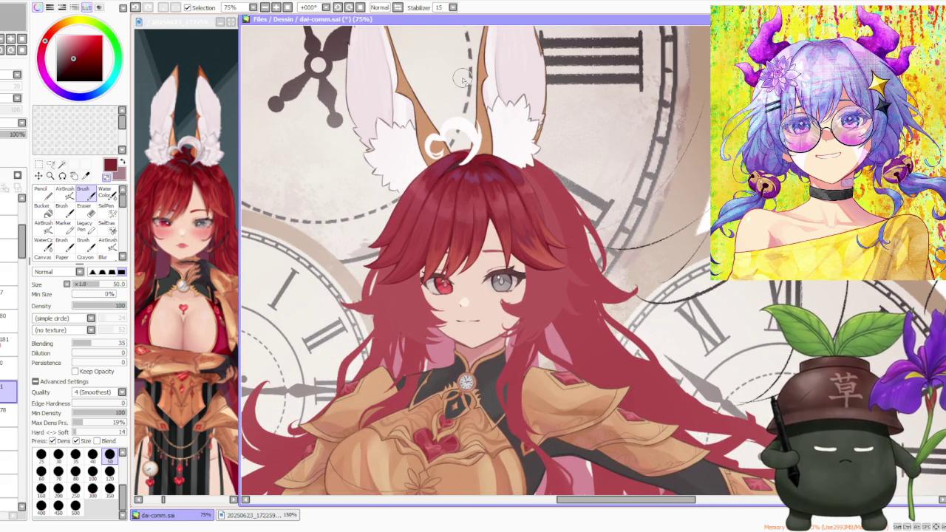
{"action": "scroll", "coordinate": [462, 79], "scroll_direction": "down", "scroll_amount": 4}
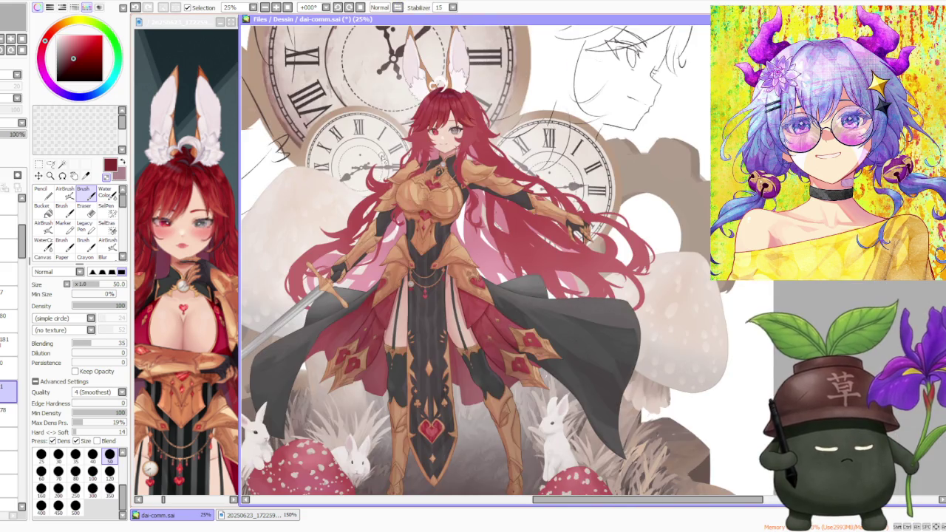
{"action": "scroll", "coordinate": [462, 79], "scroll_direction": "down", "scroll_amount": 3}
{"action": "scroll", "coordinate": [401, 117], "scroll_direction": "up", "scroll_amount": 2}
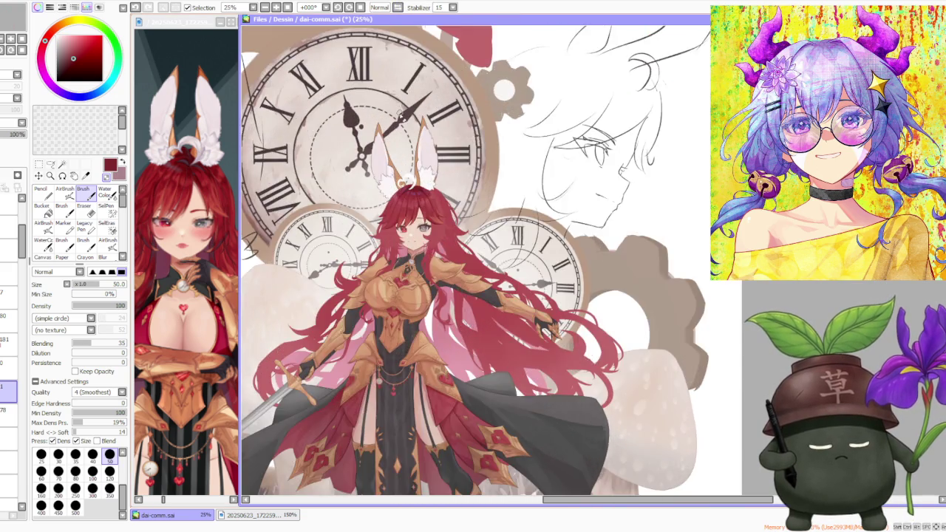
{"action": "scroll", "coordinate": [401, 117], "scroll_direction": "up", "scroll_amount": 2}
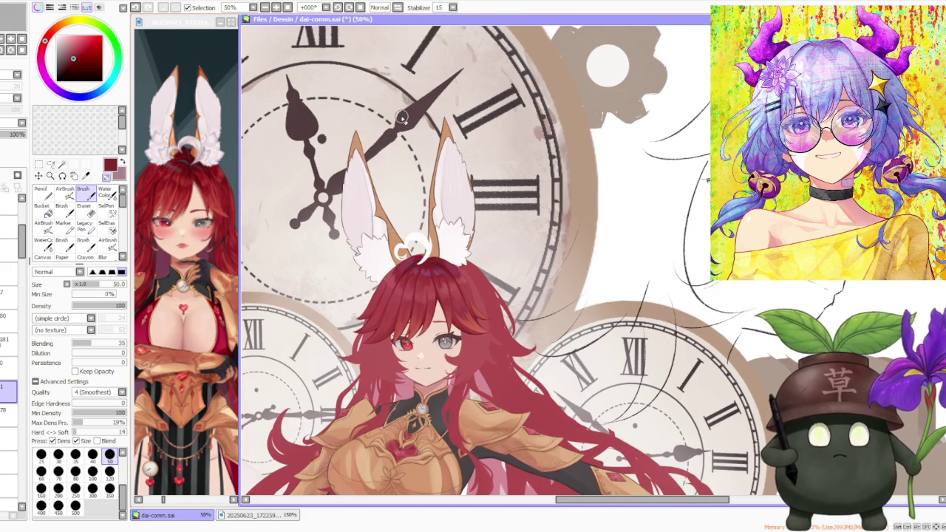
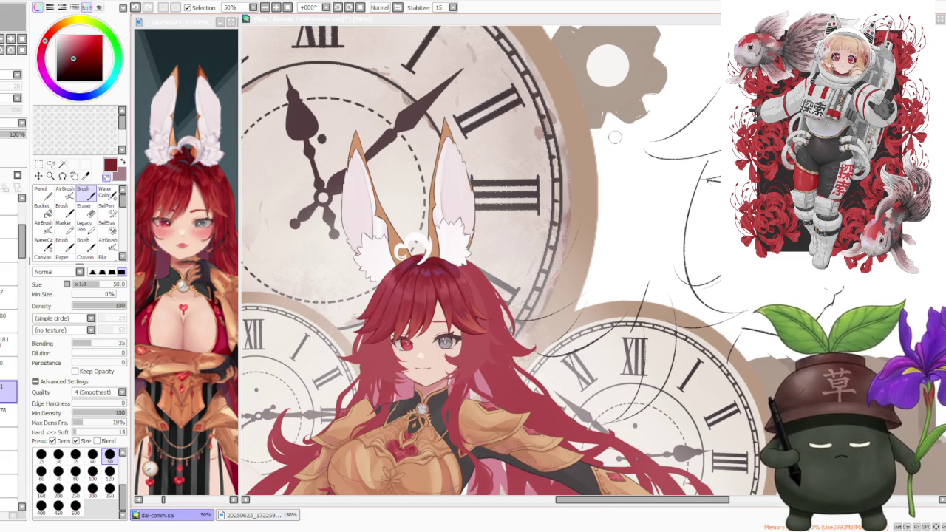
Check the illustration at a few zoom levels, then bring back the red strands over both cheeks.
{"action": "scroll", "coordinate": [614, 136], "scroll_direction": "down", "scroll_amount": 3}
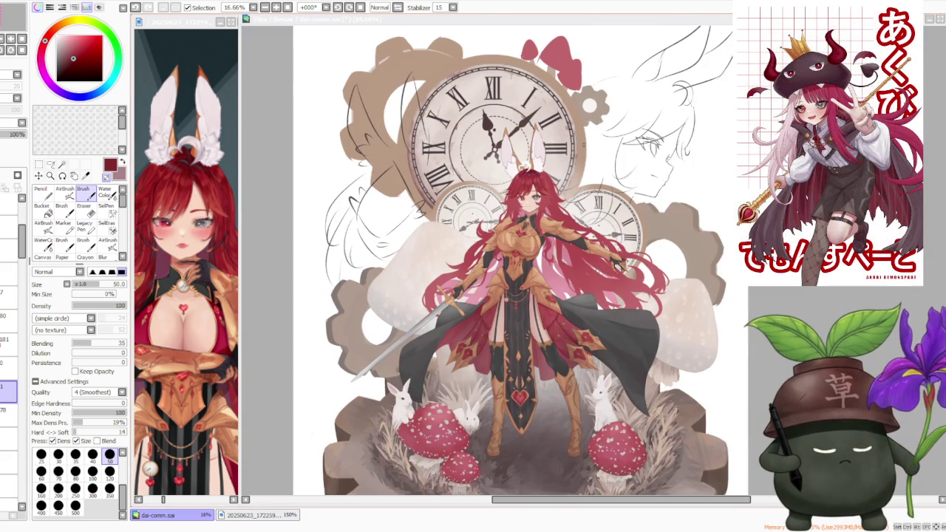
{"action": "scroll", "coordinate": [596, 141], "scroll_direction": "up", "scroll_amount": 1}
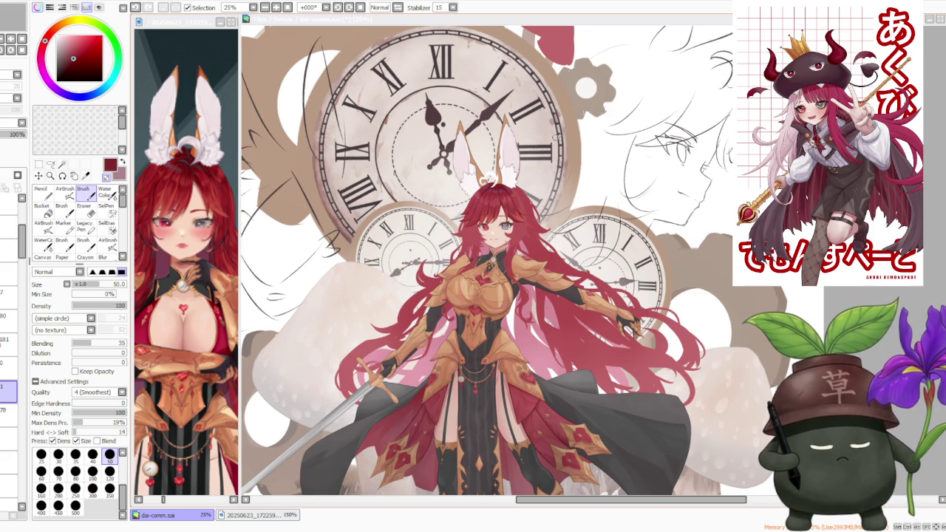
{"action": "scroll", "coordinate": [554, 138], "scroll_direction": "down", "scroll_amount": 1}
{"action": "scroll", "coordinate": [549, 135], "scroll_direction": "up", "scroll_amount": 1}
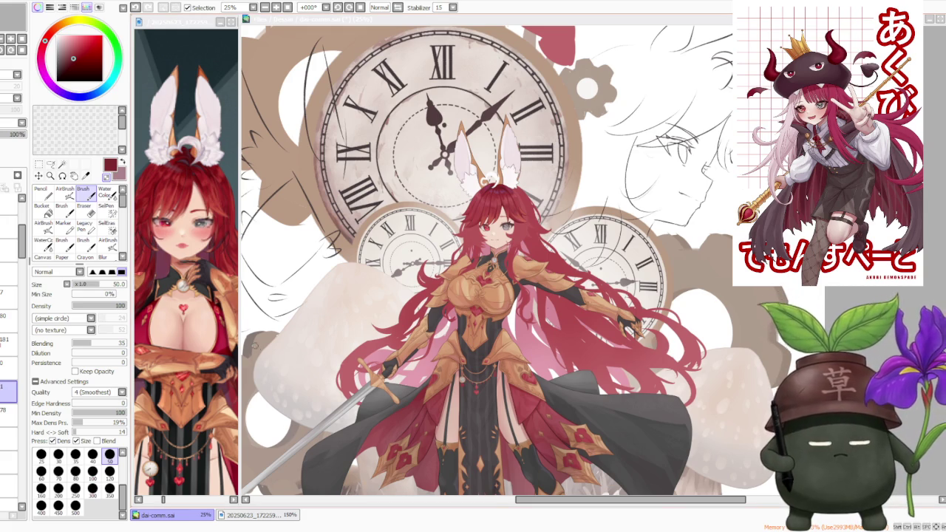
{"action": "scroll", "coordinate": [387, 295], "scroll_direction": "down", "scroll_amount": 1}
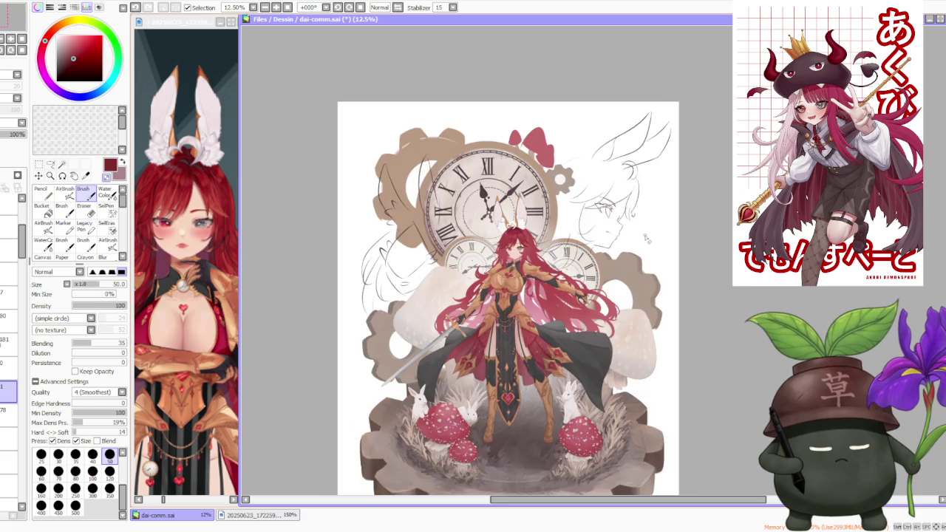
{"action": "scroll", "coordinate": [436, 251], "scroll_direction": "up", "scroll_amount": 3}
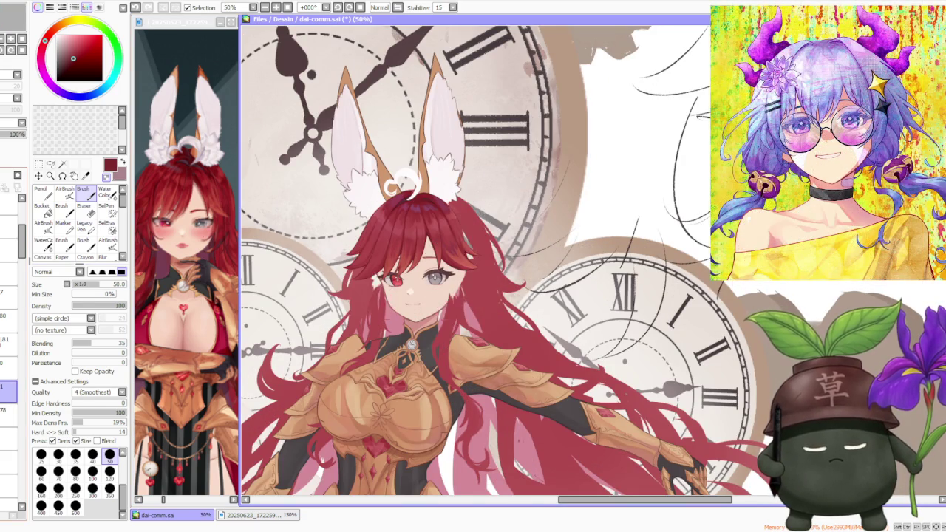
{"action": "key", "text": "ctrl+z"}
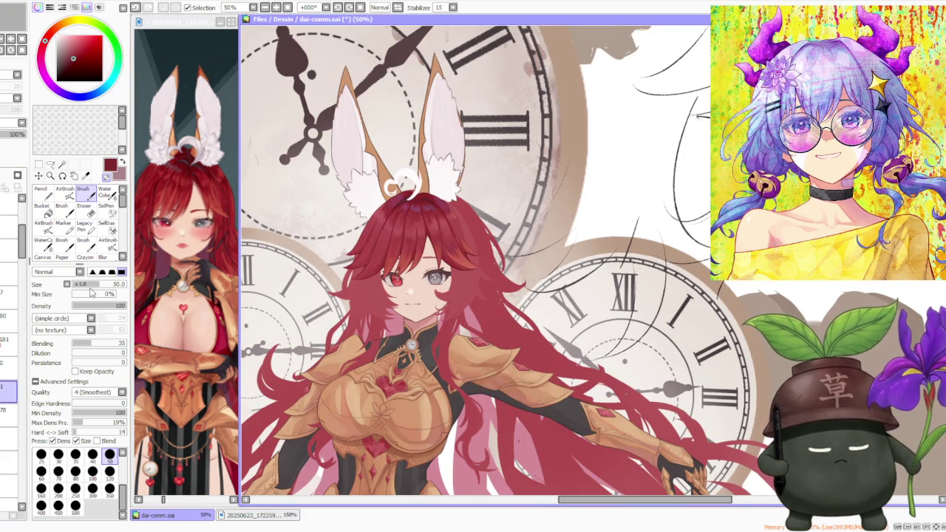
Zoom in on the face and undo the last stroke on the left bangs.
{"action": "scroll", "coordinate": [375, 237], "scroll_direction": "up", "scroll_amount": 2}
{"action": "scroll", "coordinate": [380, 254], "scroll_direction": "up", "scroll_amount": 3}
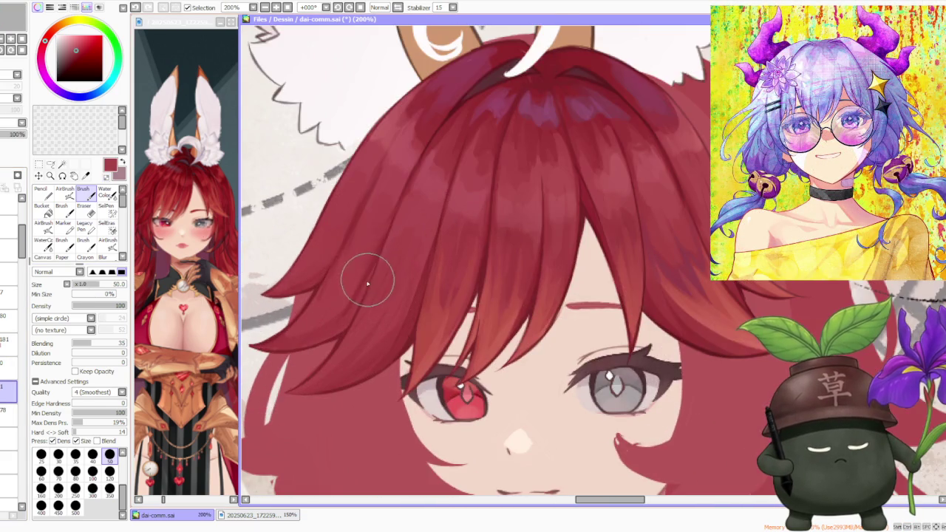
{"action": "scroll", "coordinate": [359, 279], "scroll_direction": "down", "scroll_amount": 2}
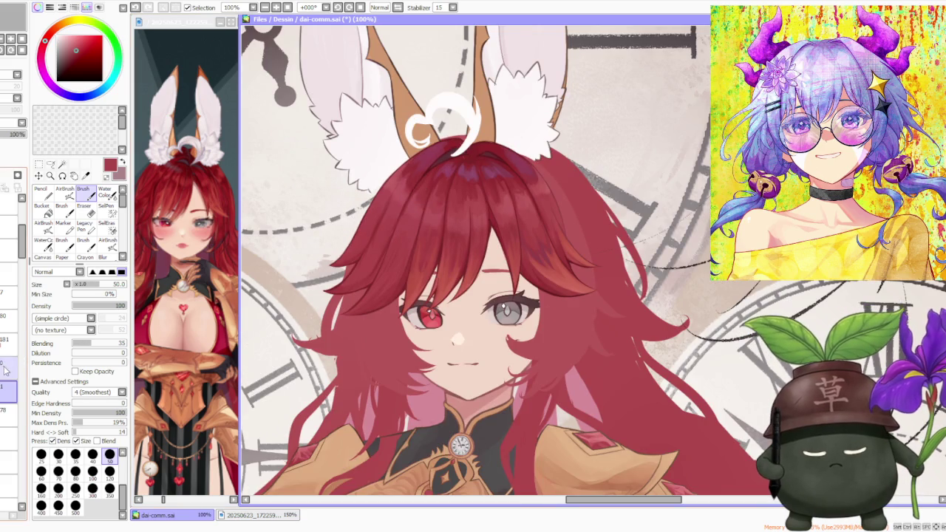
{"action": "scroll", "coordinate": [310, 237], "scroll_direction": "down", "scroll_amount": 1}
{"action": "scroll", "coordinate": [471, 214], "scroll_direction": "up", "scroll_amount": 2}
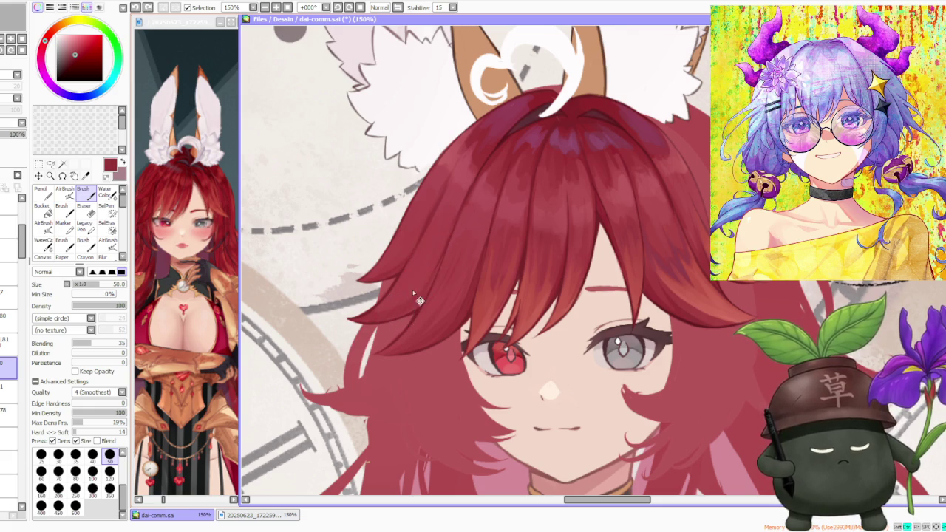
{"action": "key", "text": "ctrl+z"}
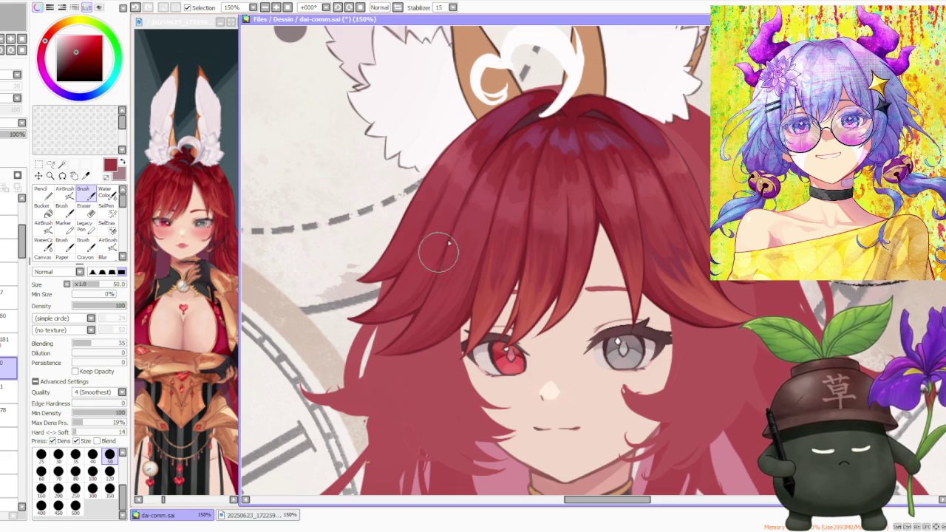
Undo a second recent stroke on the left side of the bangs.
{"action": "scroll", "coordinate": [447, 247], "scroll_direction": "down", "scroll_amount": 2}
{"action": "scroll", "coordinate": [443, 256], "scroll_direction": "up", "scroll_amount": 2}
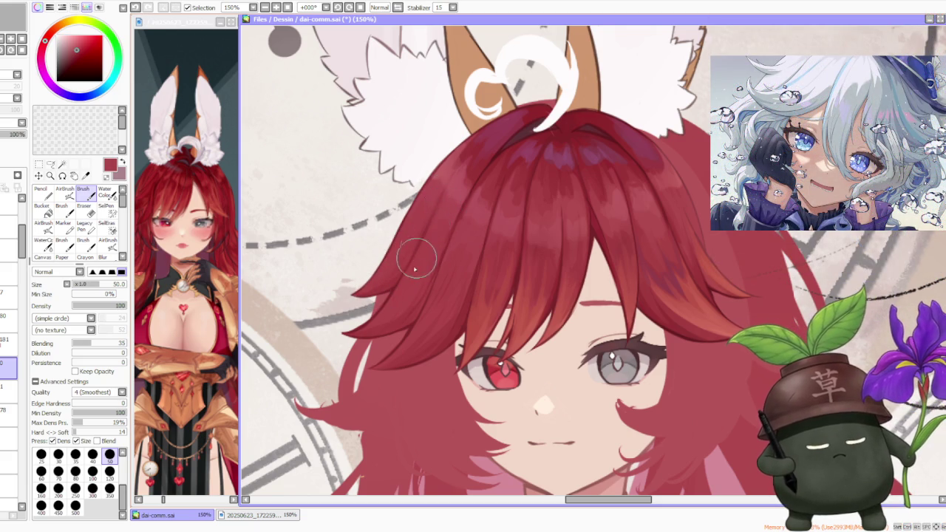
{"action": "scroll", "coordinate": [448, 190], "scroll_direction": "down", "scroll_amount": 1}
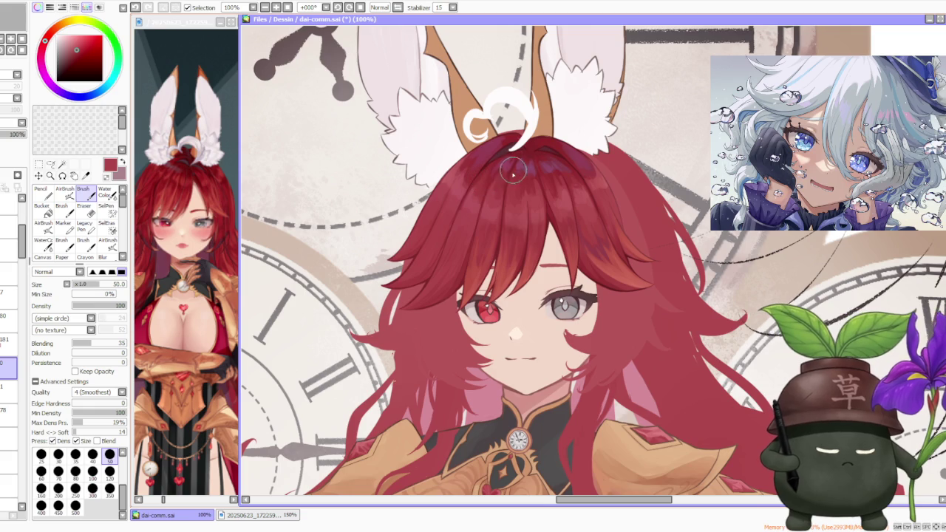
{"action": "scroll", "coordinate": [512, 172], "scroll_direction": "up", "scroll_amount": 1}
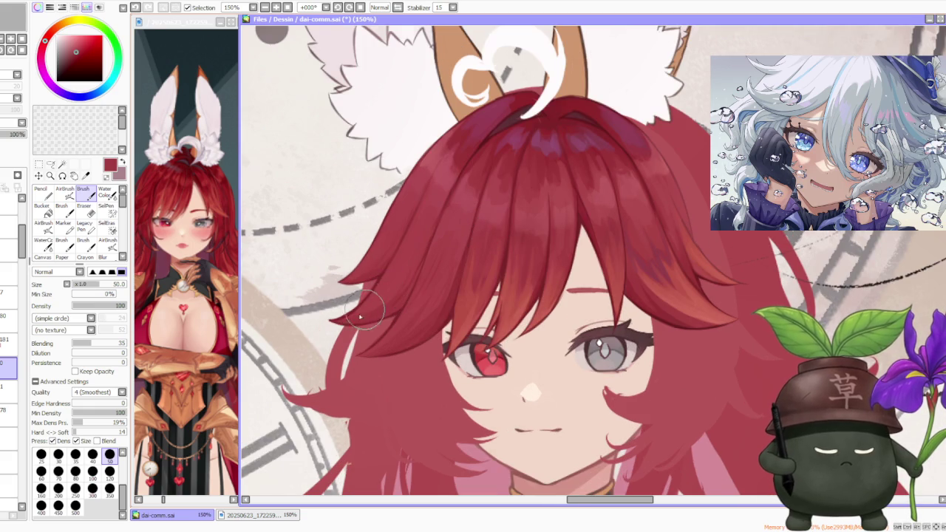
{"action": "key", "text": "ctrl+z"}
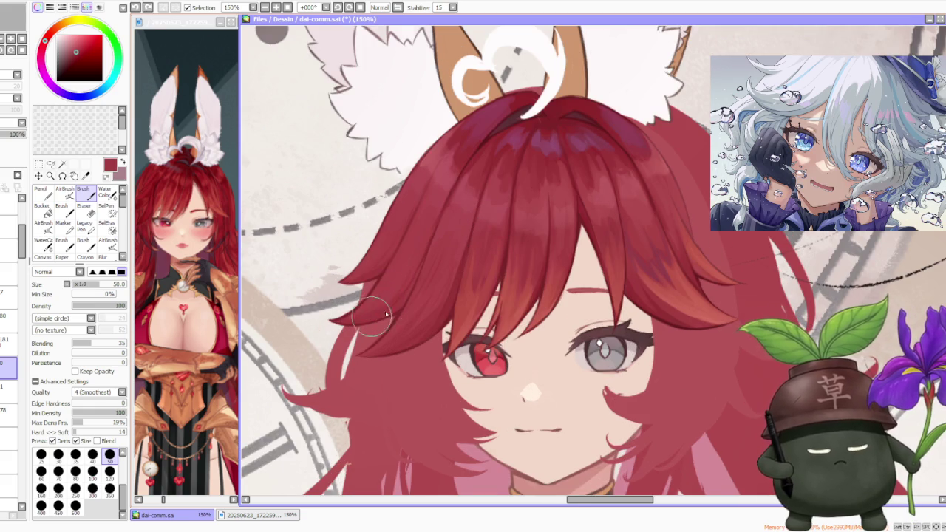
Undo a third bangs stroke and zoom out to review the hair.
{"action": "scroll", "coordinate": [386, 314], "scroll_direction": "down", "scroll_amount": 2}
{"action": "scroll", "coordinate": [443, 244], "scroll_direction": "down", "scroll_amount": 1}
{"action": "scroll", "coordinate": [458, 230], "scroll_direction": "down", "scroll_amount": 1}
{"action": "scroll", "coordinate": [492, 206], "scroll_direction": "down", "scroll_amount": 1}
{"action": "scroll", "coordinate": [492, 206], "scroll_direction": "up", "scroll_amount": 1}
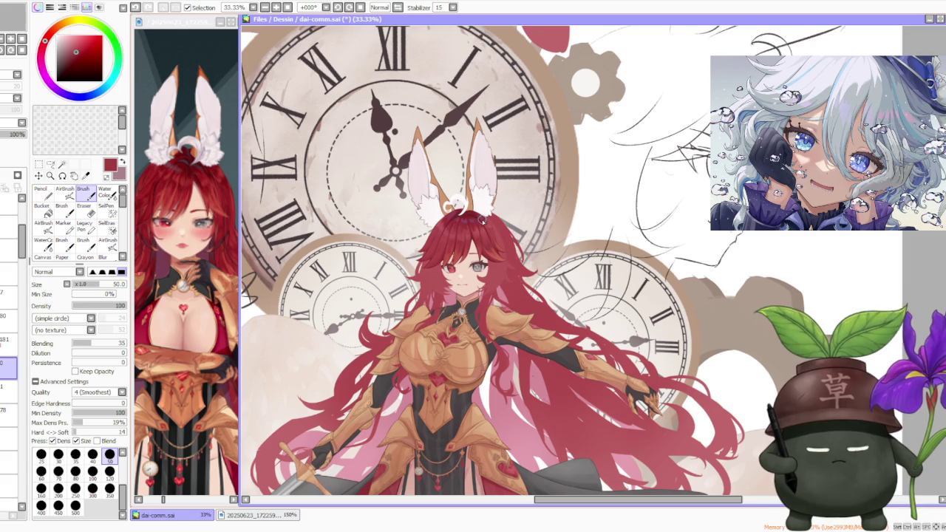
{"action": "scroll", "coordinate": [475, 228], "scroll_direction": "up", "scroll_amount": 2}
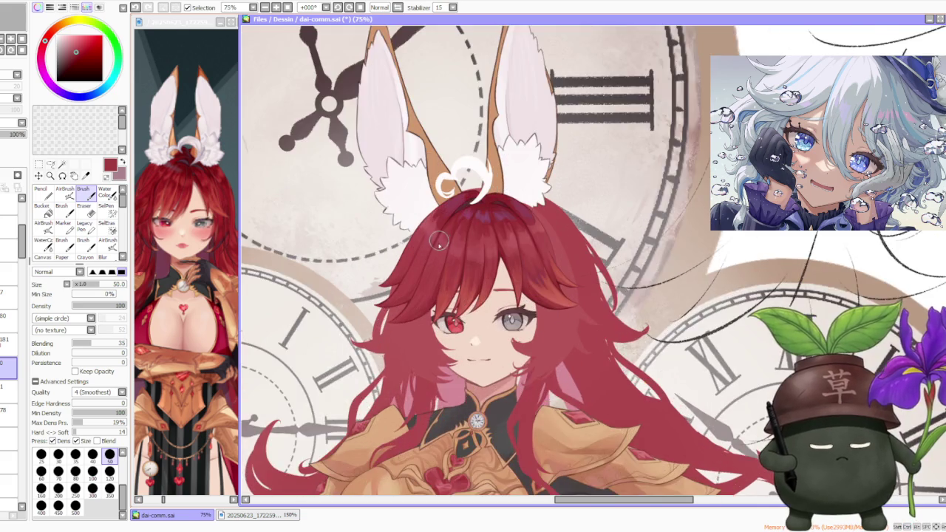
{"action": "scroll", "coordinate": [447, 243], "scroll_direction": "up", "scroll_amount": 1}
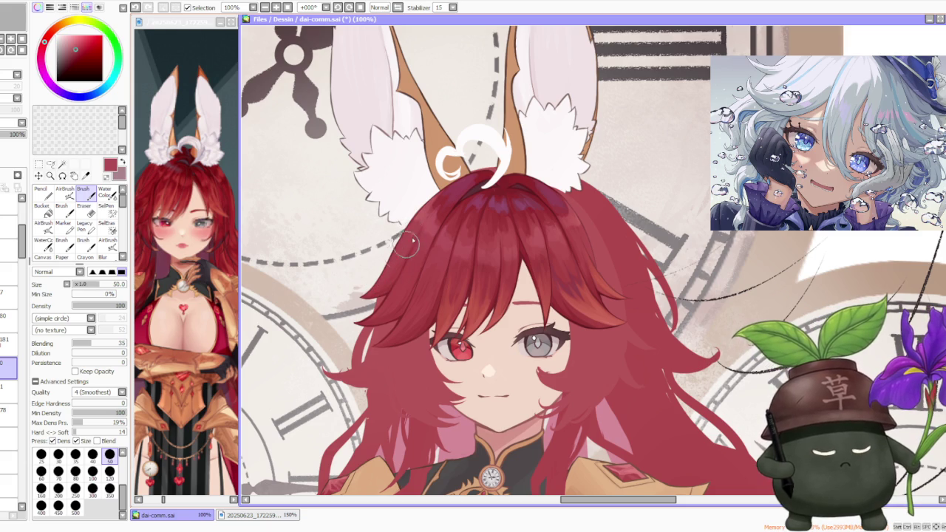
{"action": "key", "text": "ctrl+z"}
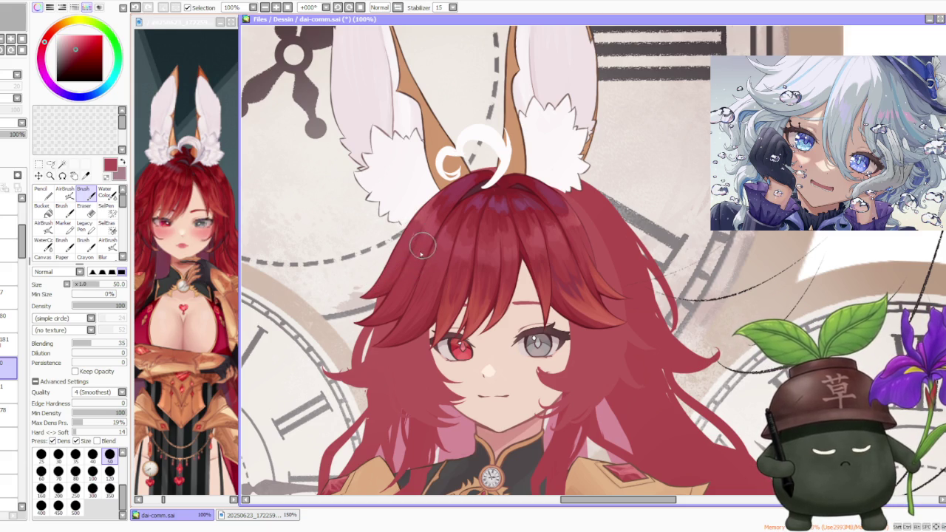
{"action": "scroll", "coordinate": [427, 242], "scroll_direction": "down", "scroll_amount": 1}
{"action": "scroll", "coordinate": [458, 222], "scroll_direction": "down", "scroll_amount": 1}
{"action": "scroll", "coordinate": [488, 207], "scroll_direction": "down", "scroll_amount": 1}
{"action": "scroll", "coordinate": [522, 191], "scroll_direction": "down", "scroll_amount": 1}
{"action": "scroll", "coordinate": [520, 196], "scroll_direction": "up", "scroll_amount": 1}
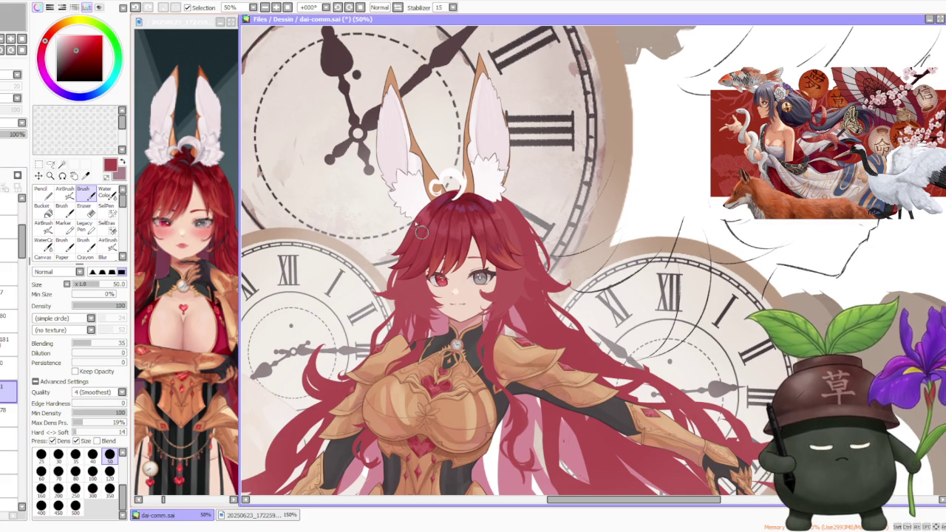
{"action": "key", "text": "n"}
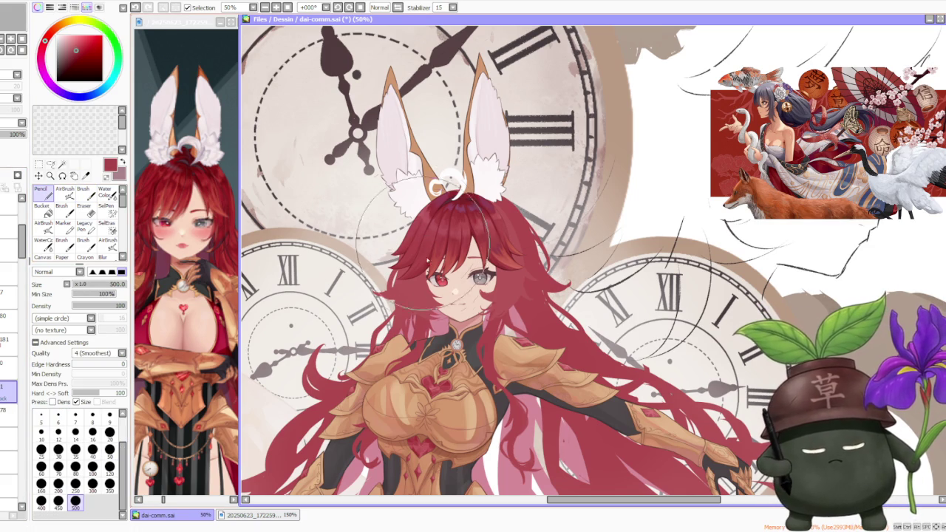
{"action": "scroll", "coordinate": [535, 291], "scroll_direction": "down", "scroll_amount": 1}
{"action": "scroll", "coordinate": [535, 290], "scroll_direction": "down", "scroll_amount": 1}
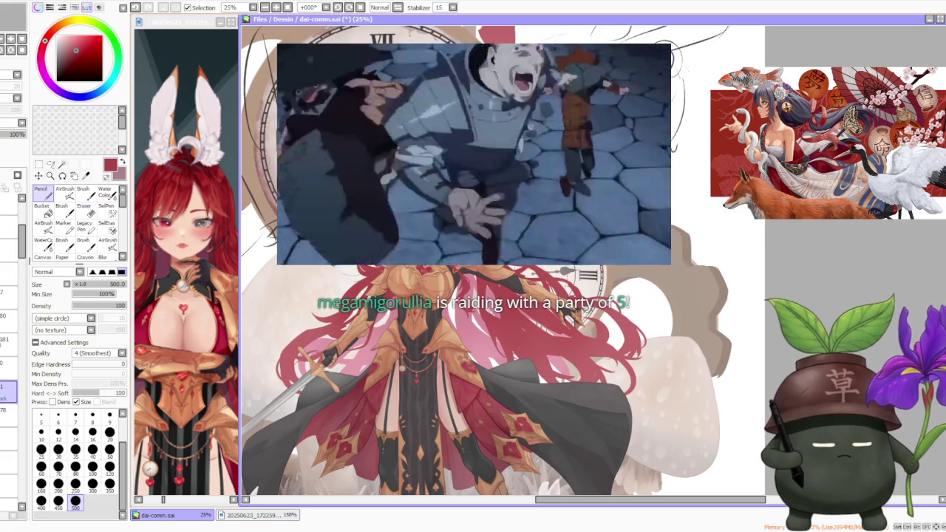
{"action": "scroll", "coordinate": [480, 196], "scroll_direction": "up", "scroll_amount": 1}
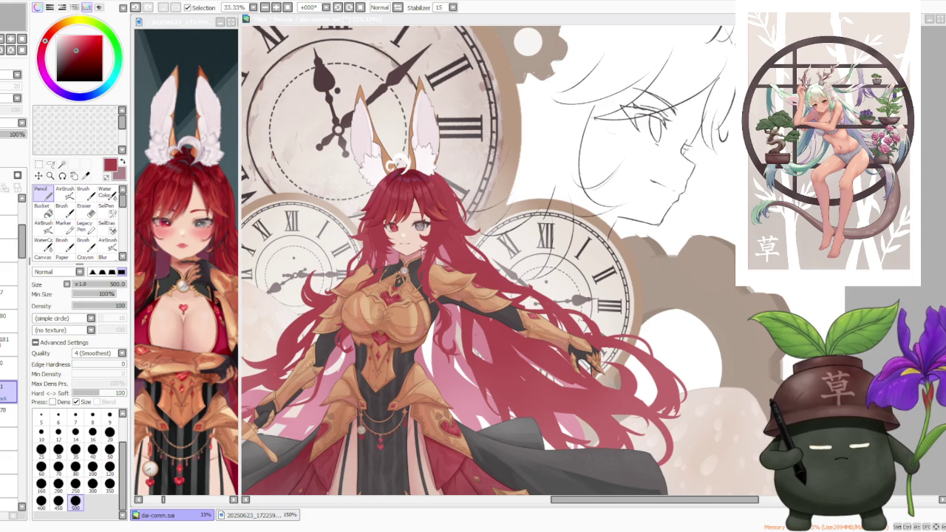
{"action": "scroll", "coordinate": [436, 141], "scroll_direction": "up", "scroll_amount": 2}
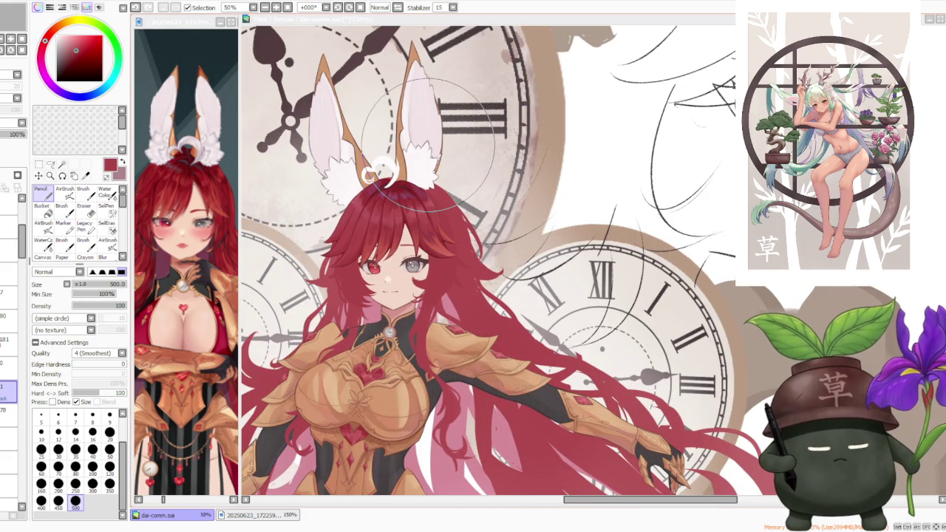
{"action": "left_click", "coordinate": [83, 192]}
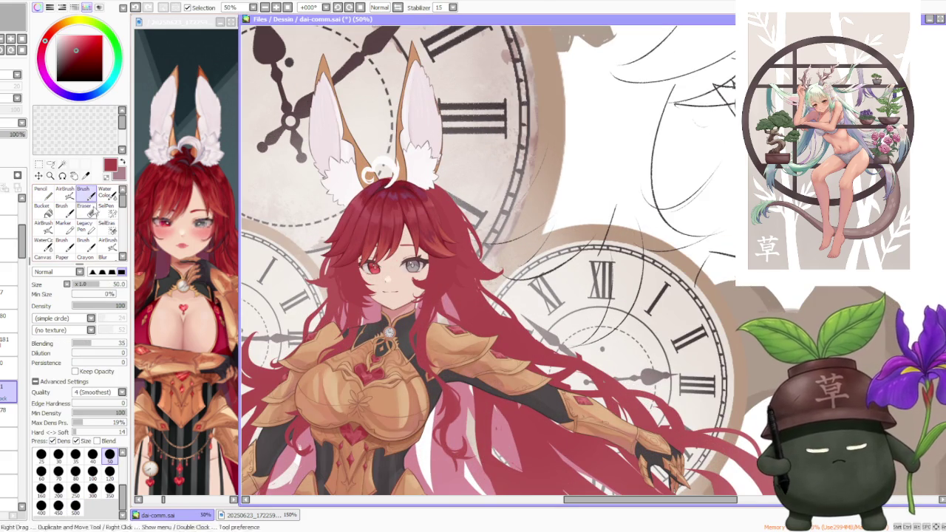
Enlarge the brush to size 100 and zoom in on the grey eye.
{"action": "scroll", "coordinate": [343, 231], "scroll_direction": "up", "scroll_amount": 1}
{"action": "scroll", "coordinate": [351, 275], "scroll_direction": "up", "scroll_amount": 1}
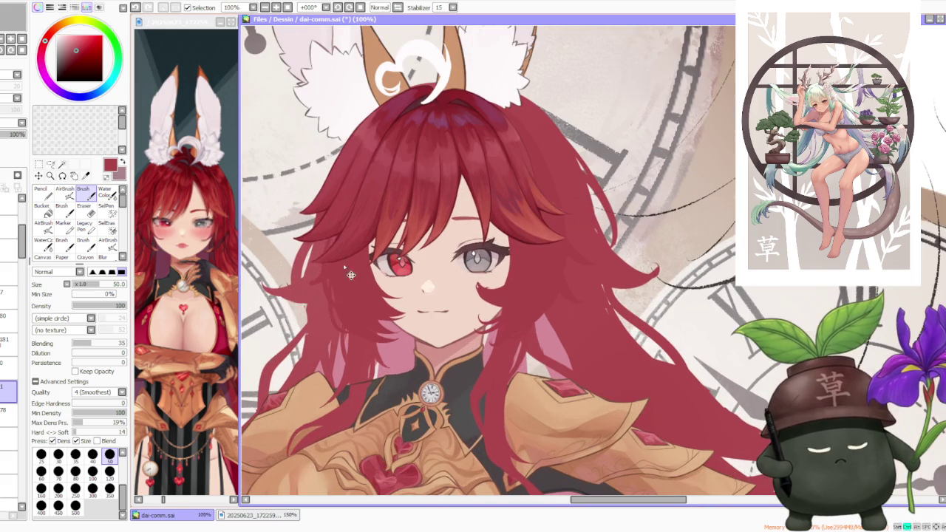
{"action": "left_click", "coordinate": [93, 473]}
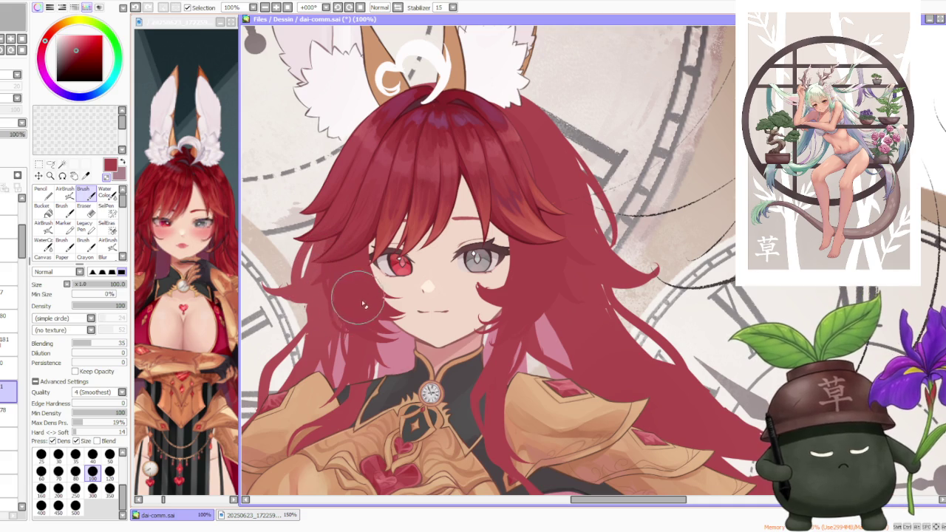
{"action": "scroll", "coordinate": [365, 326], "scroll_direction": "up", "scroll_amount": 1}
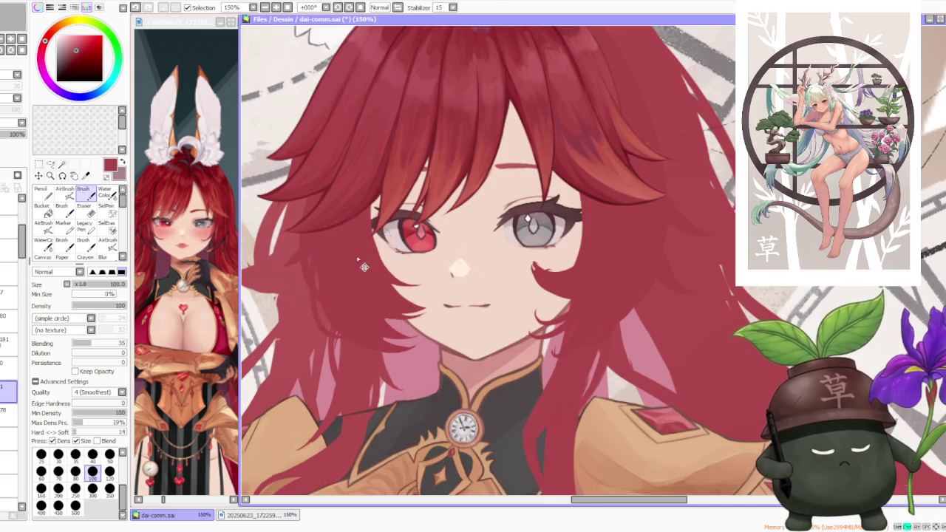
{"action": "scroll", "coordinate": [378, 186], "scroll_direction": "down", "scroll_amount": 3}
{"action": "scroll", "coordinate": [370, 206], "scroll_direction": "up", "scroll_amount": 1}
{"action": "scroll", "coordinate": [369, 209], "scroll_direction": "up", "scroll_amount": 1}
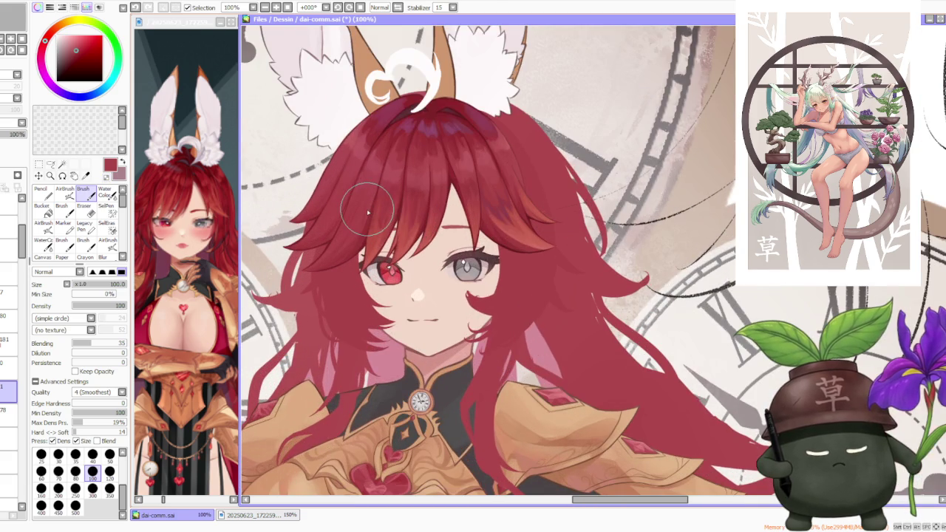
{"action": "scroll", "coordinate": [367, 214], "scroll_direction": "down", "scroll_amount": 1}
{"action": "scroll", "coordinate": [367, 214], "scroll_direction": "down", "scroll_amount": 1}
{"action": "scroll", "coordinate": [392, 251], "scroll_direction": "up", "scroll_amount": 2}
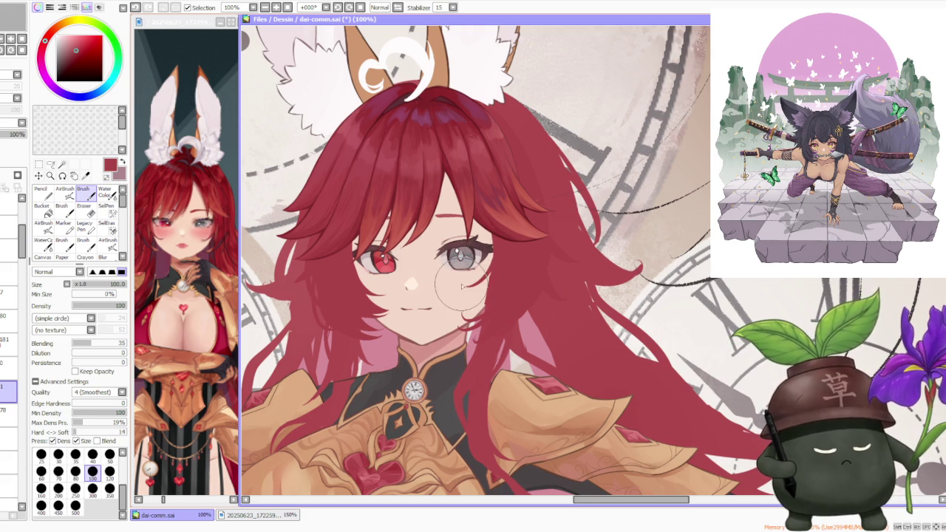
Try a stroke by the grey eye, undo it, and paint a thin strand across the cheek.
{"action": "left_click_drag", "start_coordinate": [462, 281], "coordinate": [485, 256]}
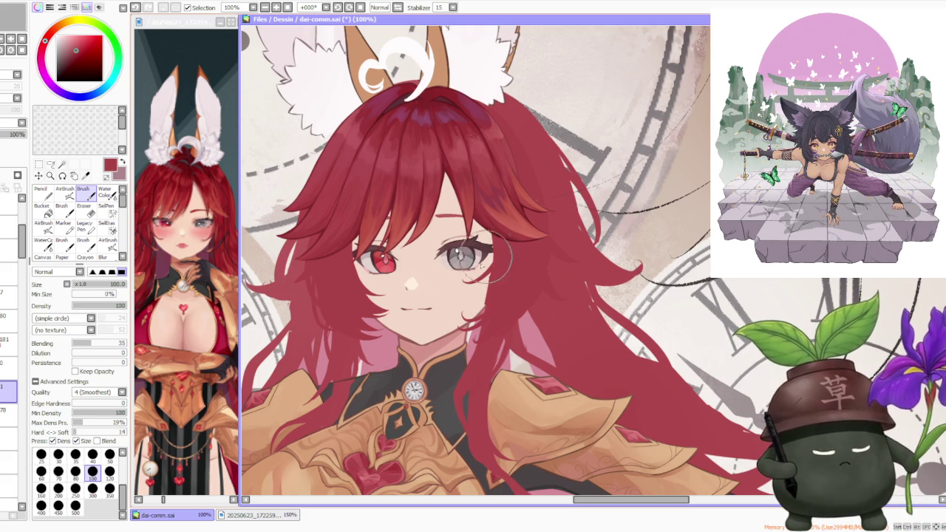
{"action": "key", "text": "ctrl+z"}
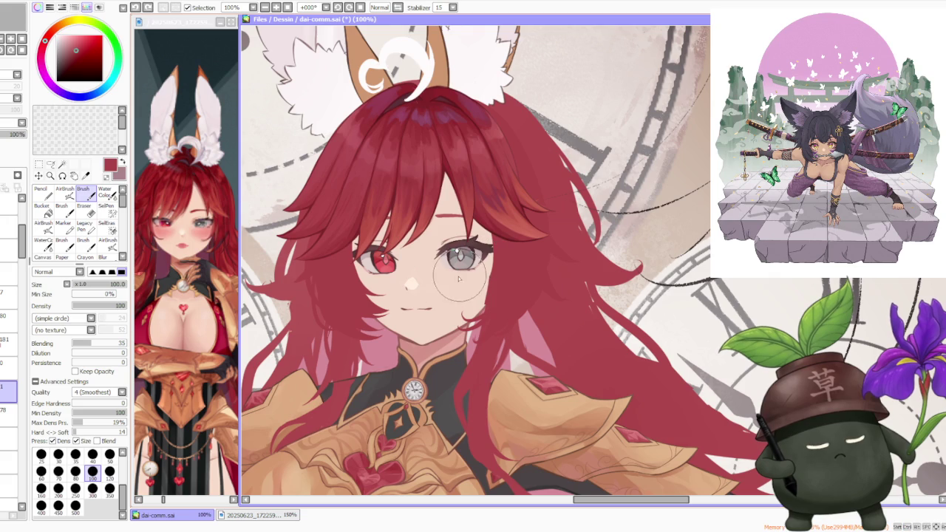
{"action": "key", "text": "ctrl+y"}
{"action": "key", "text": "ctrl+z"}
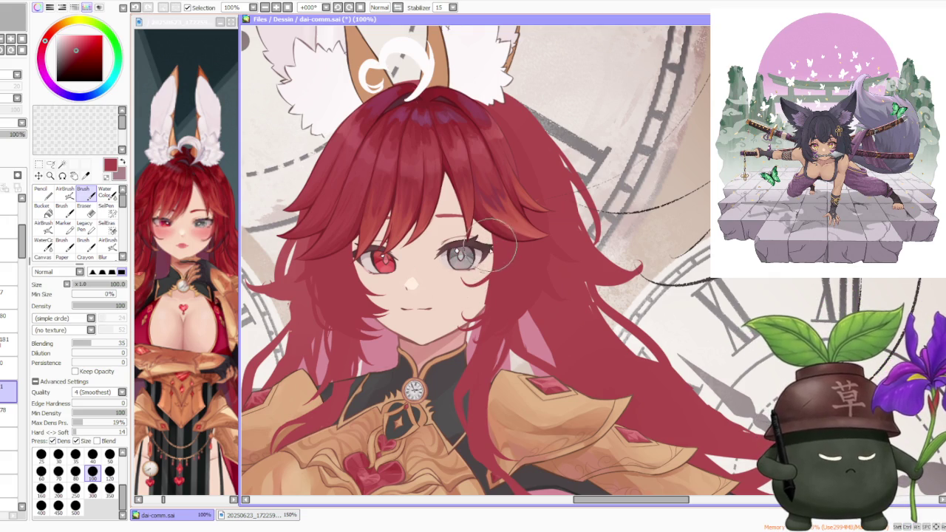
{"action": "mouse_move", "coordinate": [484, 280]}
{"action": "left_mouse_down"}
{"action": "mouse_move", "coordinate": [465, 299]}
{"action": "mouse_move", "coordinate": [475, 294]}
{"action": "left_mouse_up"}
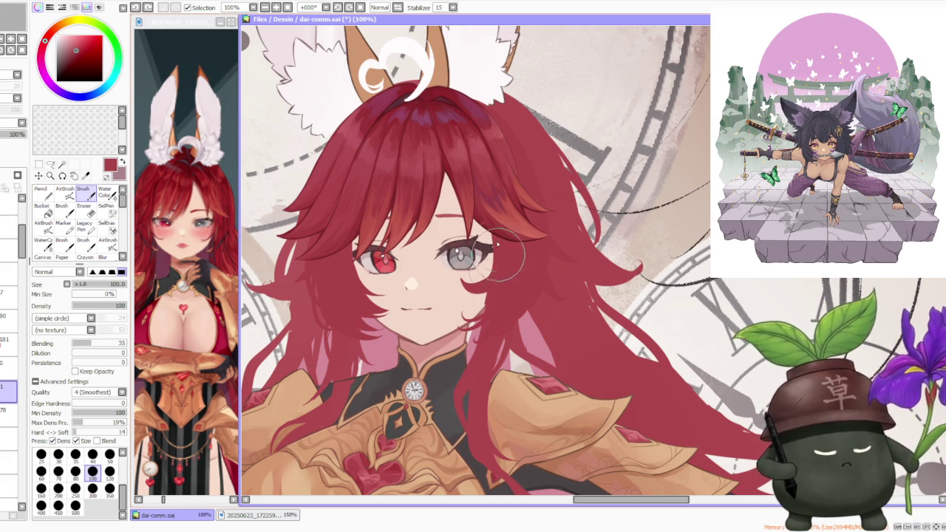
{"action": "scroll", "coordinate": [484, 288], "scroll_direction": "down", "scroll_amount": 2}
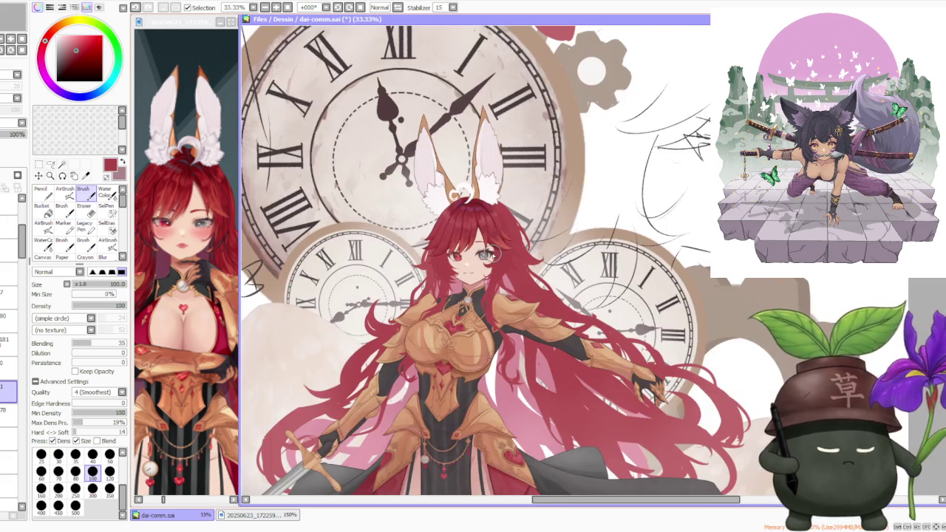
Zoom in and paint a hair shading stroke beside the grey eye.
{"action": "scroll", "coordinate": [493, 252], "scroll_direction": "up", "scroll_amount": 1}
{"action": "scroll", "coordinate": [493, 248], "scroll_direction": "up", "scroll_amount": 1}
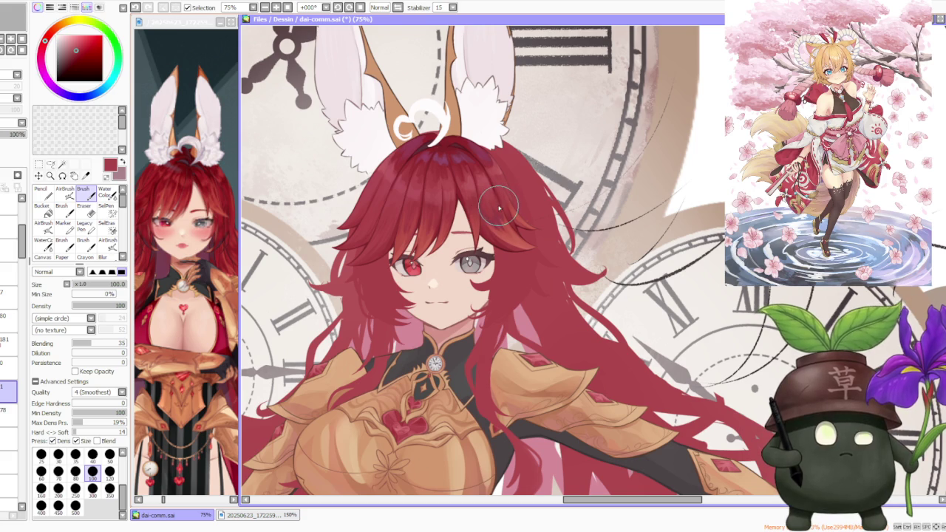
{"action": "scroll", "coordinate": [499, 210], "scroll_direction": "down", "scroll_amount": 1}
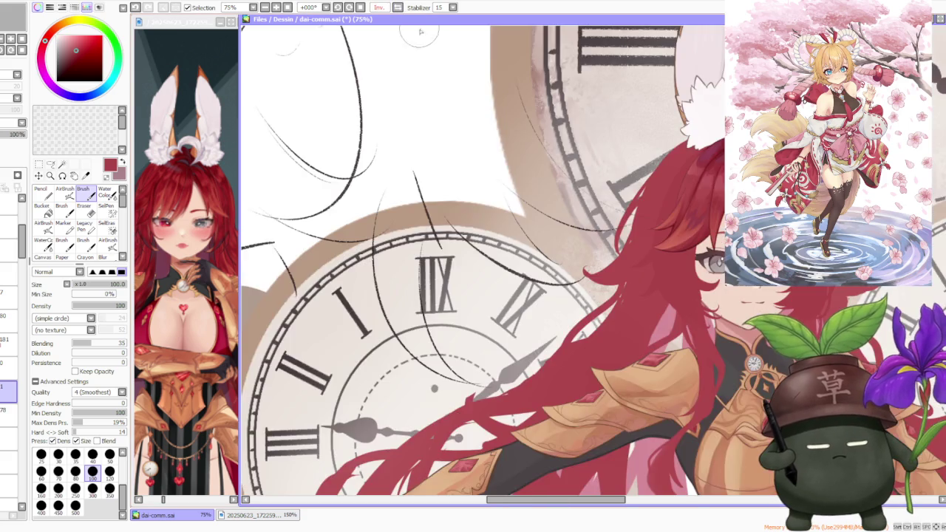
{"action": "scroll", "coordinate": [633, 208], "scroll_direction": "down", "scroll_amount": 1}
{"action": "scroll", "coordinate": [634, 208], "scroll_direction": "up", "scroll_amount": 1}
{"action": "scroll", "coordinate": [634, 208], "scroll_direction": "up", "scroll_amount": 1}
{"action": "scroll", "coordinate": [621, 209], "scroll_direction": "up", "scroll_amount": 1}
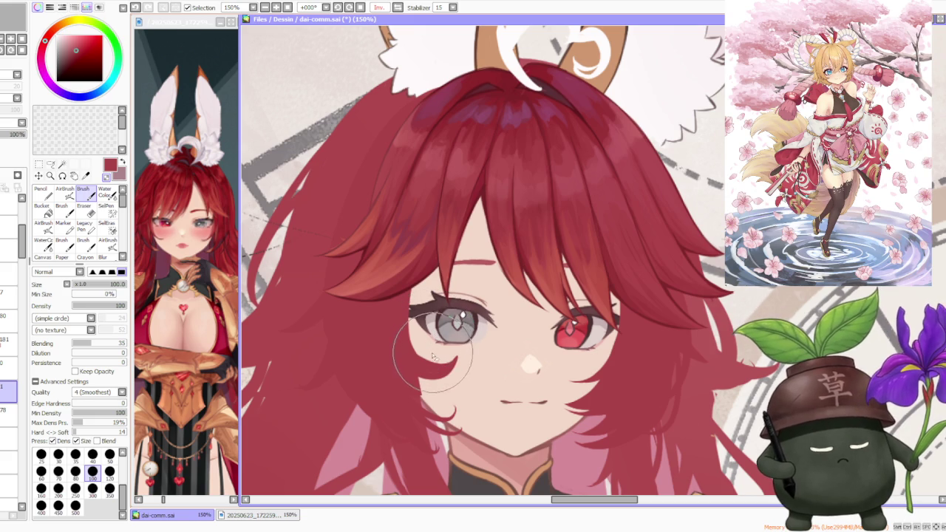
{"action": "mouse_move", "coordinate": [423, 349]}
{"action": "left_mouse_down"}
{"action": "mouse_move", "coordinate": [442, 337]}
{"action": "mouse_move", "coordinate": [470, 355]}
{"action": "left_mouse_up"}
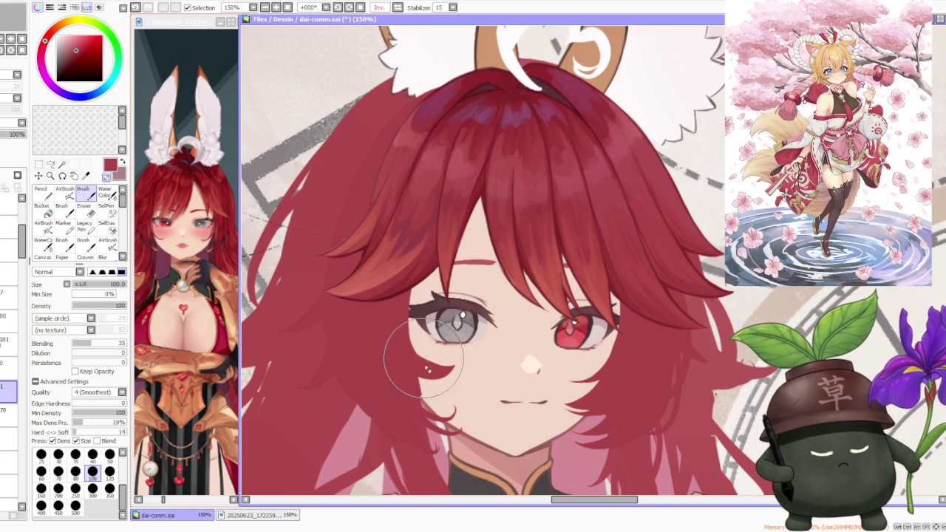
Compare the shading beside the eye by toggling undo/redo, finally removing it.
{"action": "key", "text": "ctrl+z"}
{"action": "key", "text": "ctrl+y"}
{"action": "key", "text": "ctrl+z"}
{"action": "key", "text": "ctrl+y"}
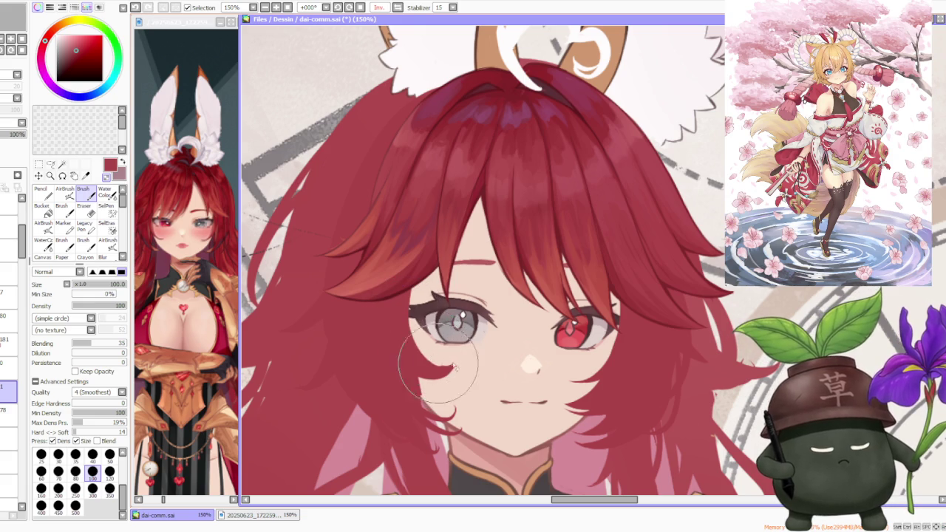
{"action": "key", "text": "ctrl+y"}
{"action": "key", "text": "ctrl+z"}
{"action": "key", "text": "ctrl+y"}
{"action": "key", "text": "ctrl+z"}
{"action": "key", "text": "ctrl+y"}
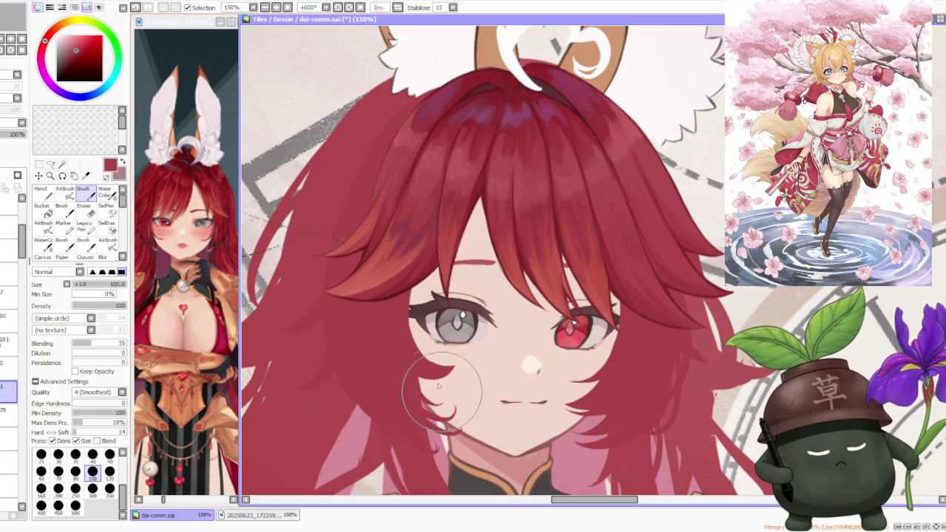
{"action": "key", "text": "ctrl+z"}
{"action": "key", "text": "ctrl+y"}
{"action": "key", "text": "ctrl+z"}
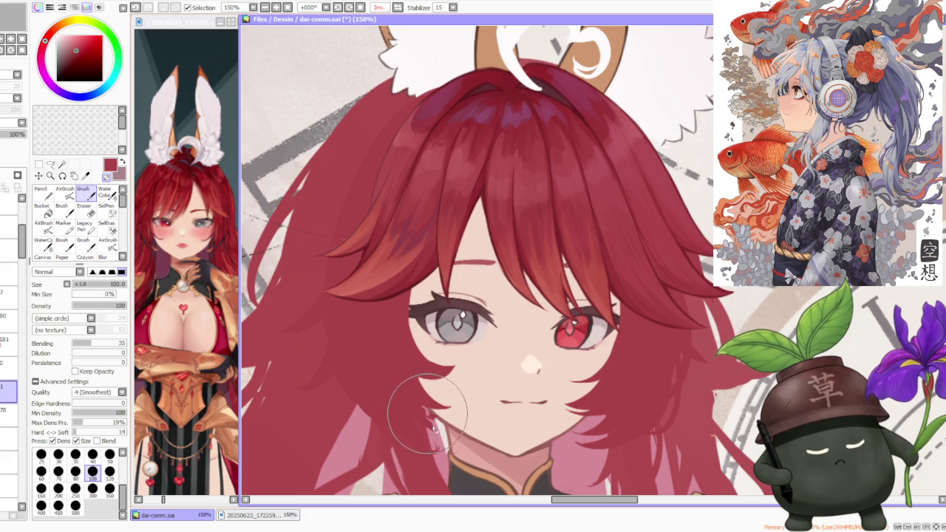
Undo another stroke and paint a strand tip along the jawline.
{"action": "scroll", "coordinate": [408, 398], "scroll_direction": "down", "scroll_amount": 4}
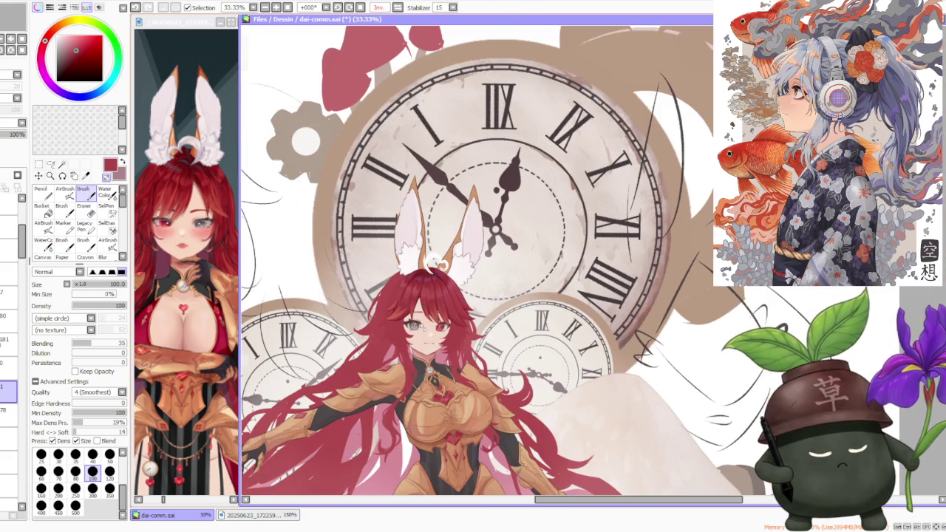
{"action": "scroll", "coordinate": [411, 325], "scroll_direction": "up", "scroll_amount": 4}
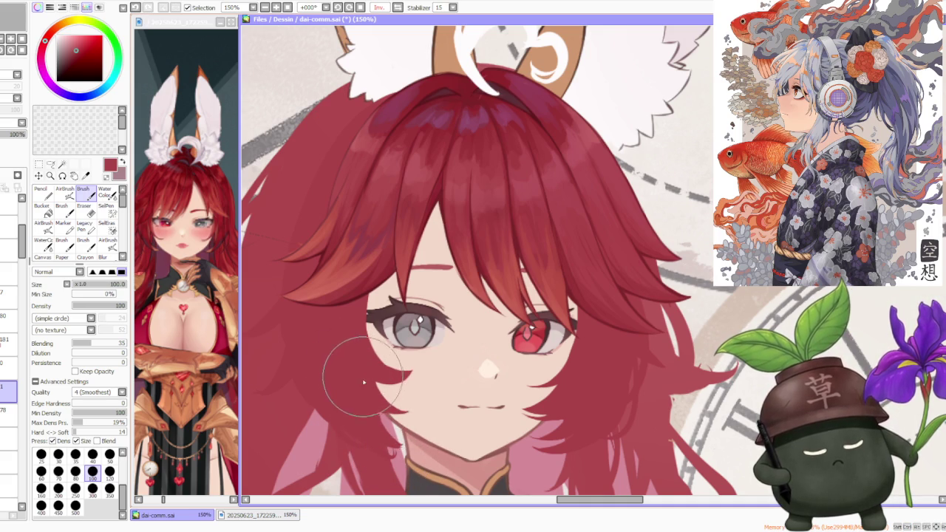
{"action": "key", "text": "ctrl+z"}
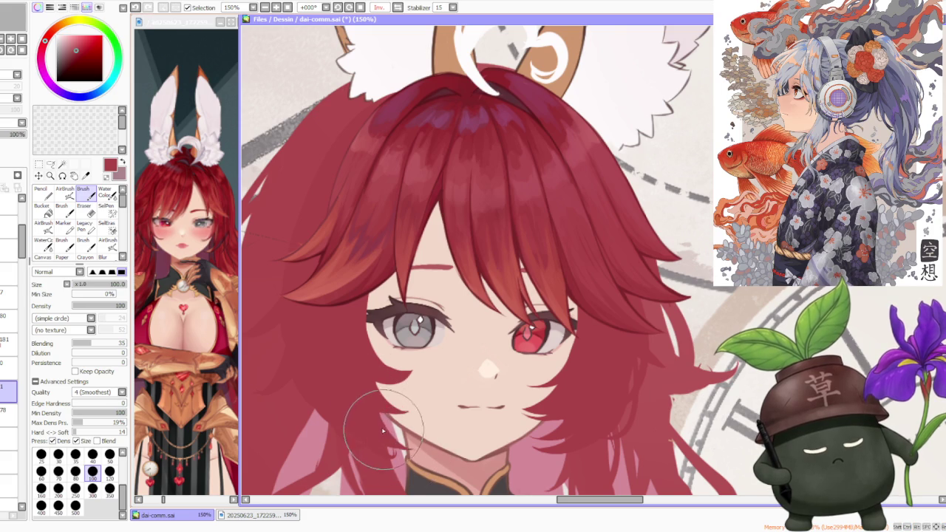
{"action": "left_click_drag", "start_coordinate": [399, 436], "coordinate": [418, 441]}
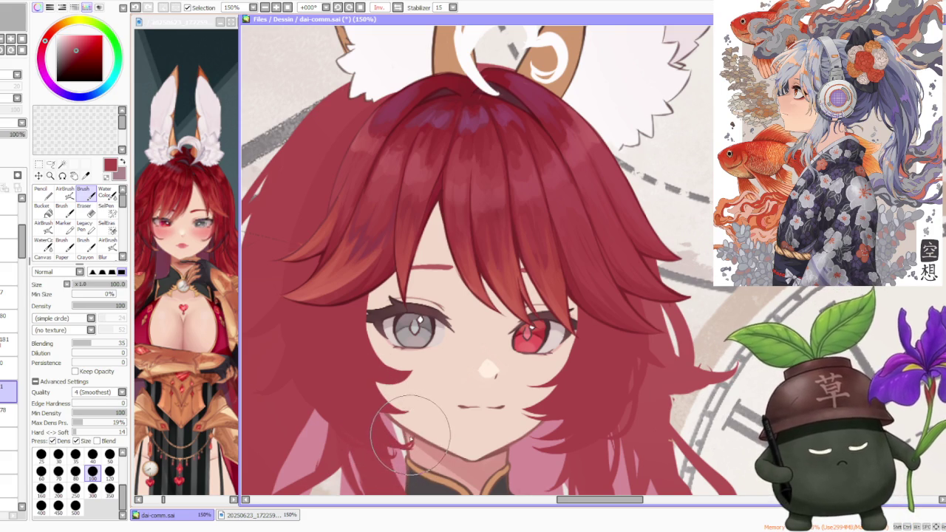
{"action": "scroll", "coordinate": [393, 306], "scroll_direction": "down", "scroll_amount": 3}
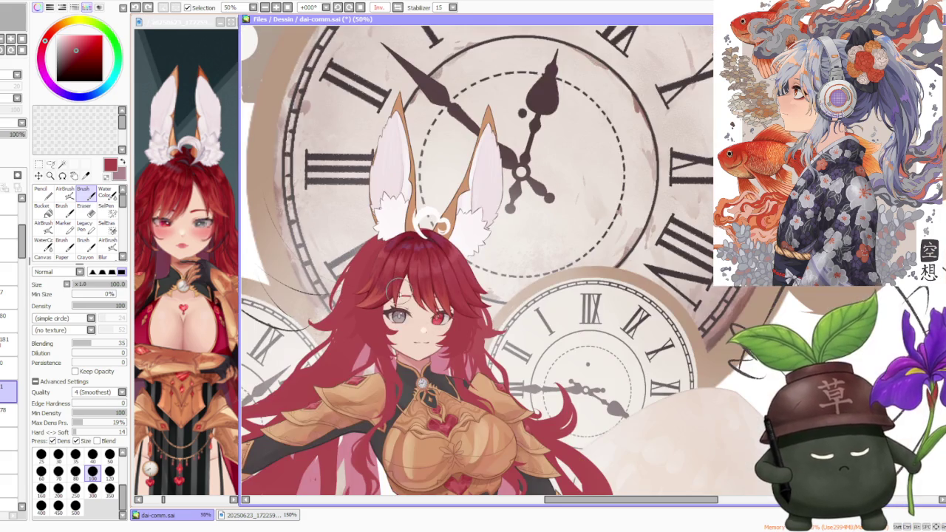
{"action": "scroll", "coordinate": [397, 305], "scroll_direction": "up", "scroll_amount": 3}
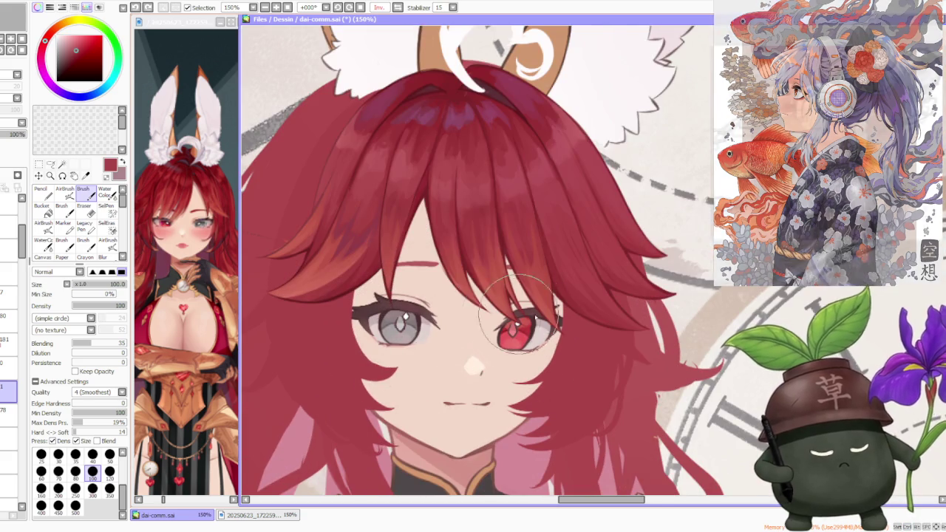
{"action": "scroll", "coordinate": [560, 323], "scroll_direction": "down", "scroll_amount": 2}
{"action": "scroll", "coordinate": [560, 323], "scroll_direction": "down", "scroll_amount": 1}
{"action": "scroll", "coordinate": [560, 323], "scroll_direction": "up", "scroll_amount": 2}
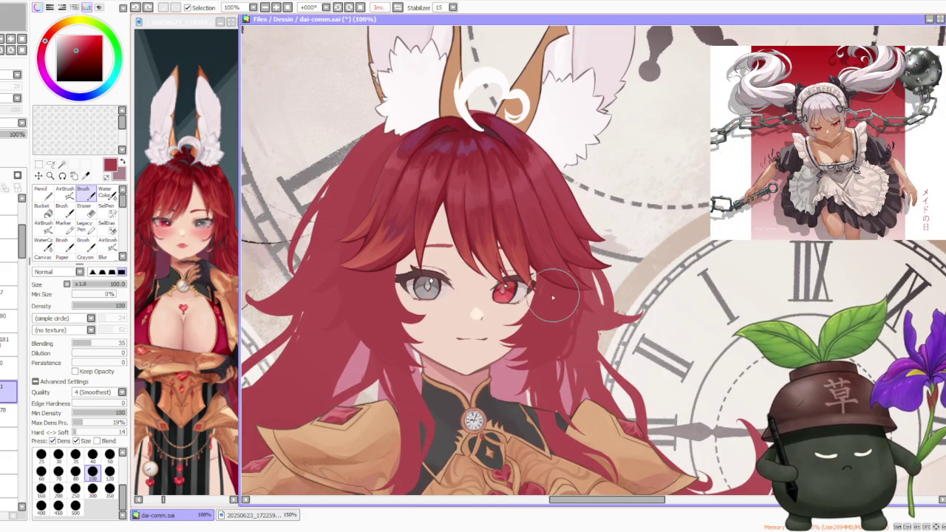
{"action": "scroll", "coordinate": [384, 333], "scroll_direction": "up", "scroll_amount": 1}
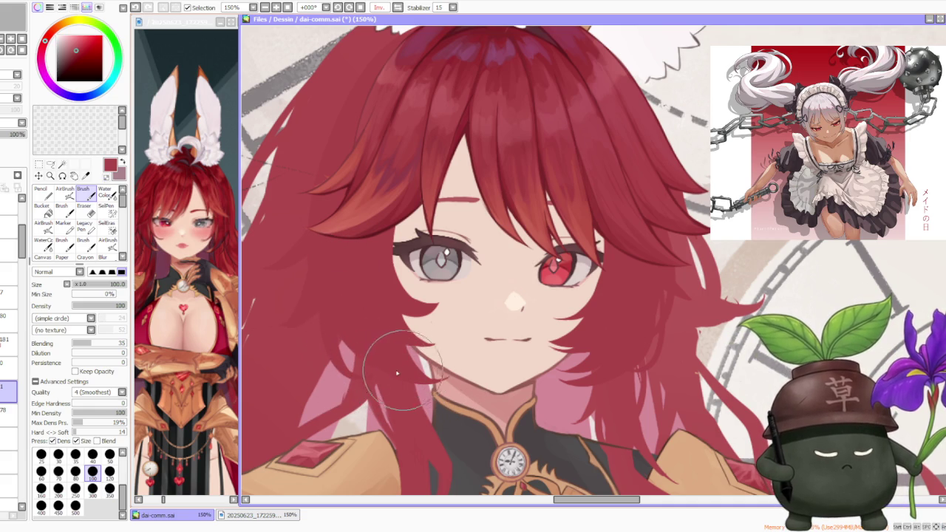
Review the jaw strands at several zoom levels and undo the last hair stroke.
{"action": "scroll", "coordinate": [414, 221], "scroll_direction": "down", "scroll_amount": 2}
{"action": "scroll", "coordinate": [413, 214], "scroll_direction": "down", "scroll_amount": 1}
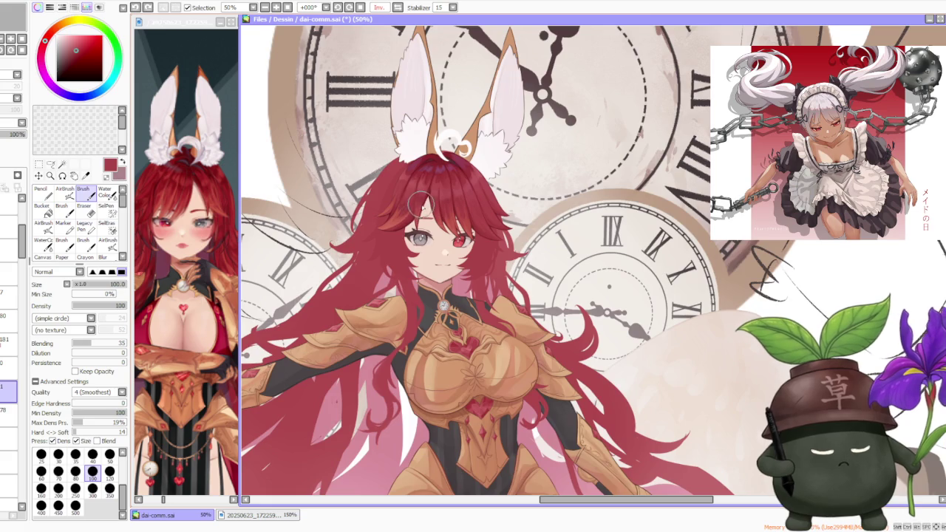
{"action": "scroll", "coordinate": [425, 199], "scroll_direction": "down", "scroll_amount": 1}
{"action": "scroll", "coordinate": [433, 189], "scroll_direction": "up", "scroll_amount": 2}
{"action": "scroll", "coordinate": [370, 246], "scroll_direction": "up", "scroll_amount": 1}
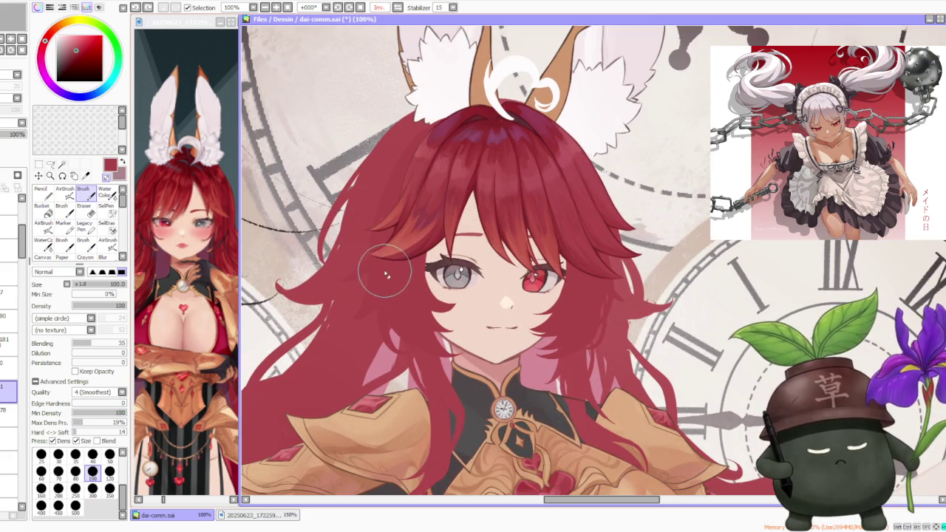
{"action": "scroll", "coordinate": [348, 326], "scroll_direction": "up", "scroll_amount": 2}
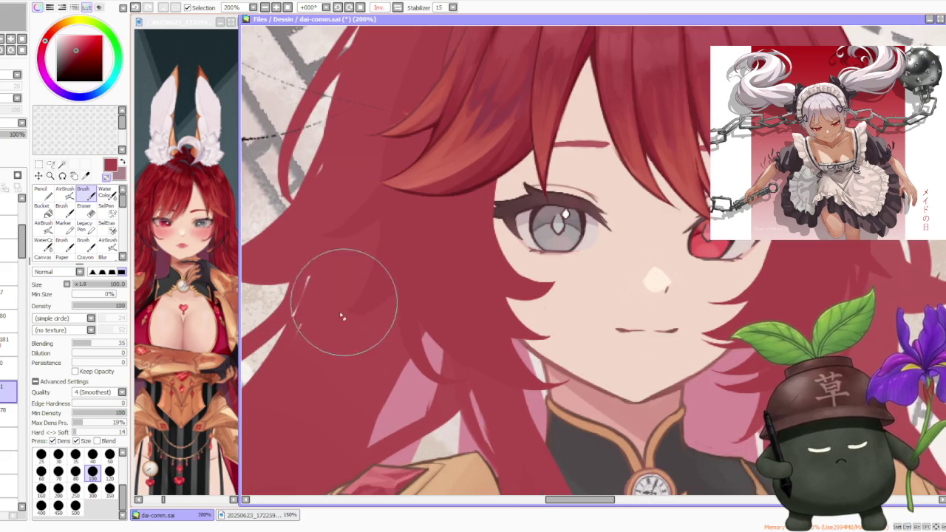
{"action": "scroll", "coordinate": [342, 317], "scroll_direction": "down", "scroll_amount": 2}
{"action": "scroll", "coordinate": [347, 296], "scroll_direction": "down", "scroll_amount": 1}
{"action": "scroll", "coordinate": [358, 277], "scroll_direction": "up", "scroll_amount": 1}
{"action": "scroll", "coordinate": [363, 267], "scroll_direction": "up", "scroll_amount": 2}
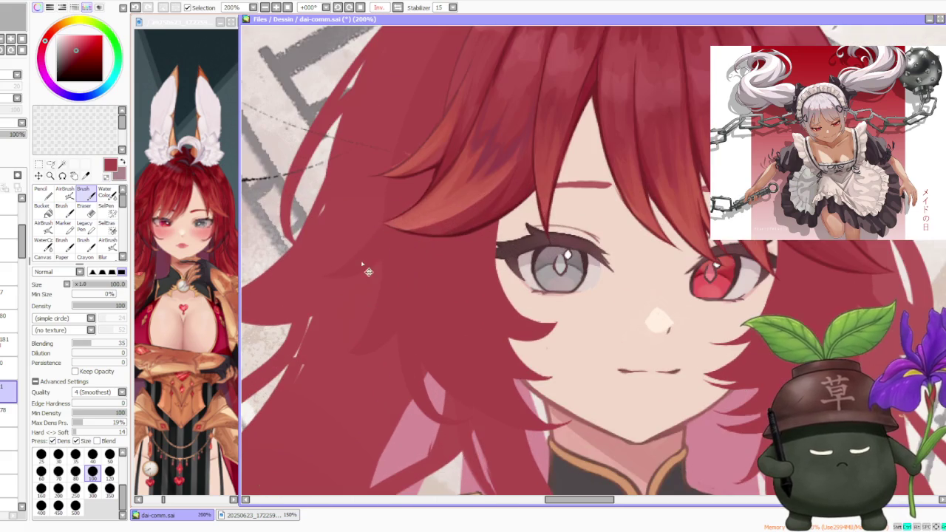
{"action": "scroll", "coordinate": [354, 247], "scroll_direction": "down", "scroll_amount": 1}
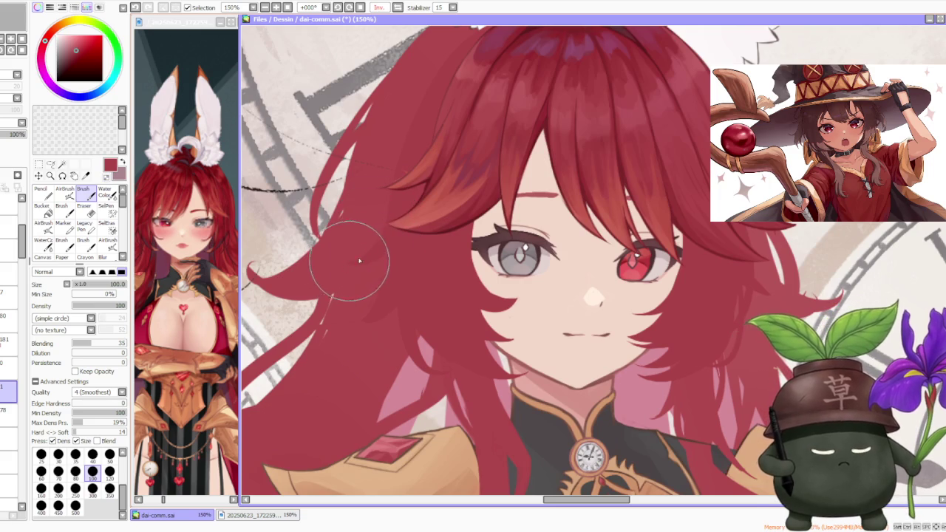
{"action": "key", "text": "ctrl+z"}
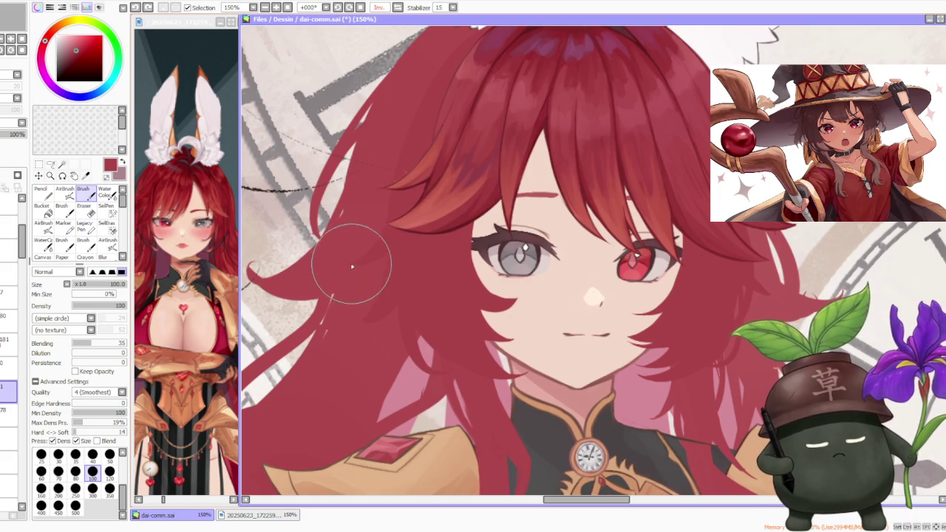
{"action": "scroll", "coordinate": [399, 235], "scroll_direction": "up", "scroll_amount": 3}
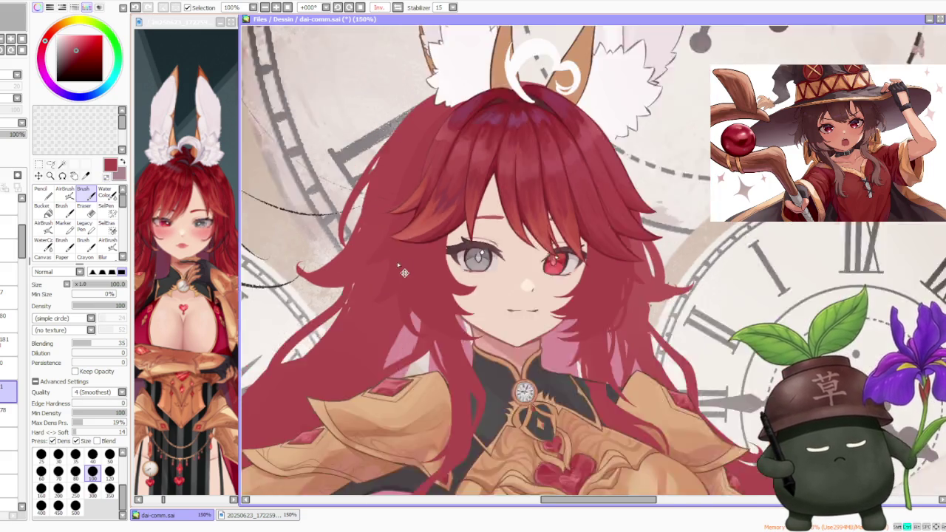
{"action": "scroll", "coordinate": [407, 228], "scroll_direction": "down", "scroll_amount": 3}
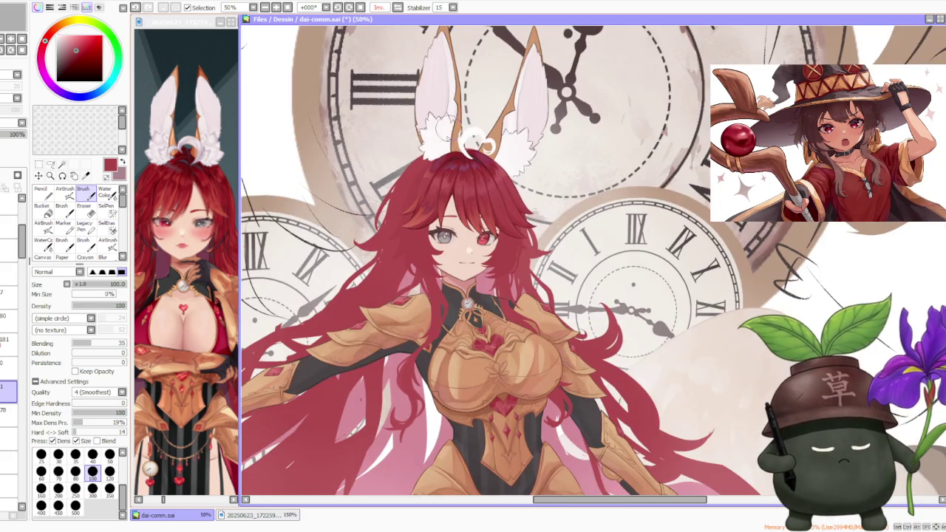
{"action": "scroll", "coordinate": [436, 156], "scroll_direction": "up", "scroll_amount": 2}
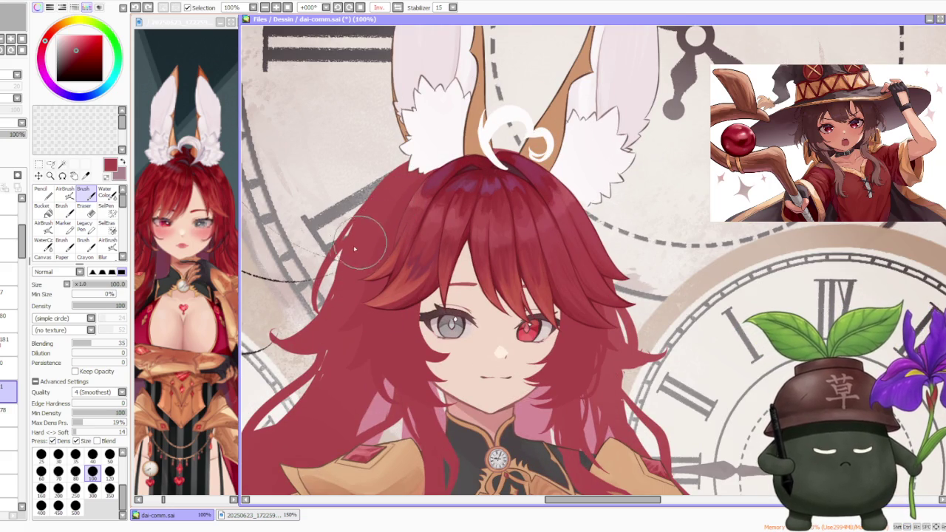
{"action": "scroll", "coordinate": [414, 215], "scroll_direction": "down", "scroll_amount": 3}
{"action": "scroll", "coordinate": [454, 215], "scroll_direction": "up", "scroll_amount": 2}
{"action": "scroll", "coordinate": [495, 178], "scroll_direction": "down", "scroll_amount": 2}
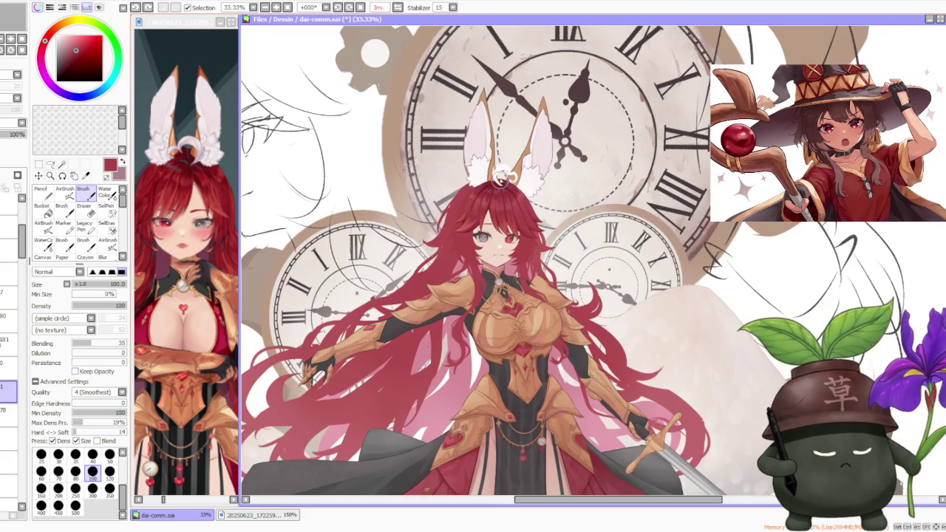
Turn off the horizontal flip (Inv.), then try a hair strand over the face and undo it.
{"action": "left_click", "coordinate": [397, 7]}
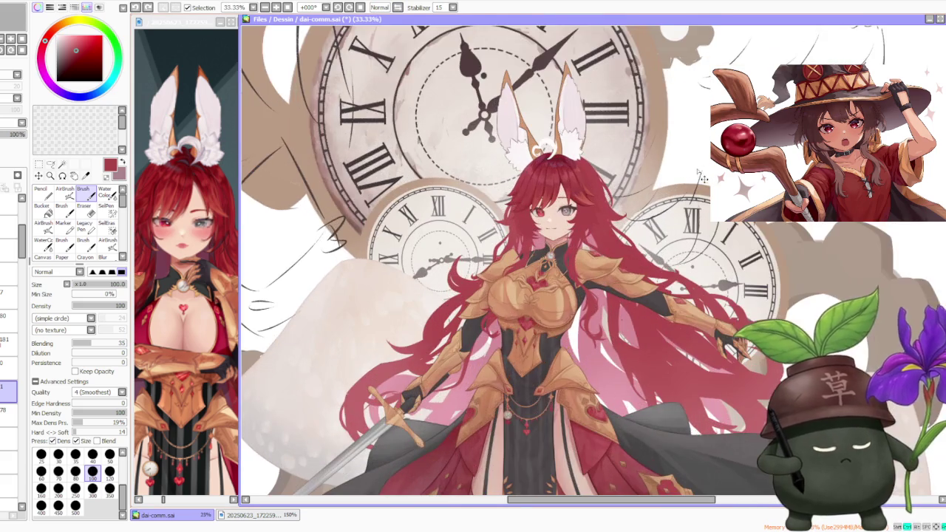
{"action": "scroll", "coordinate": [656, 158], "scroll_direction": "up", "scroll_amount": 3}
{"action": "scroll", "coordinate": [626, 213], "scroll_direction": "up", "scroll_amount": 1}
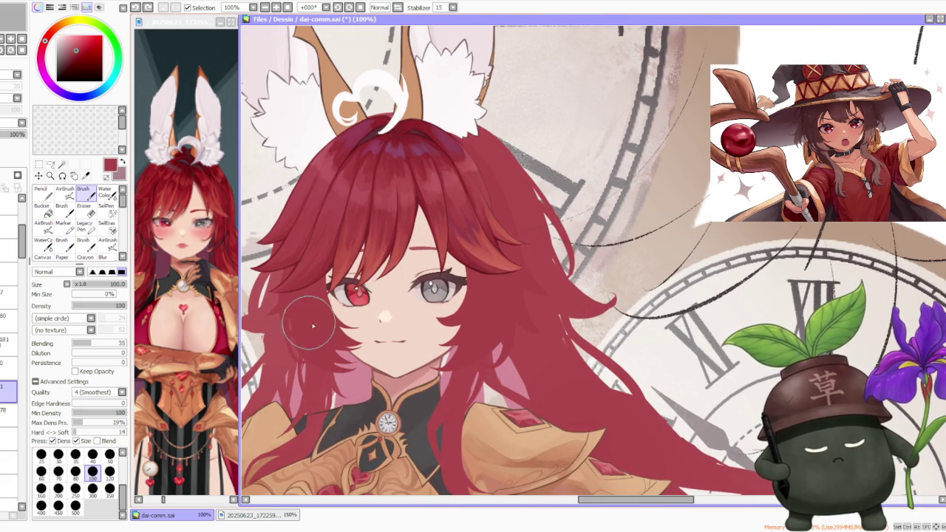
{"action": "left_click_drag", "start_coordinate": [285, 328], "coordinate": [311, 349]}
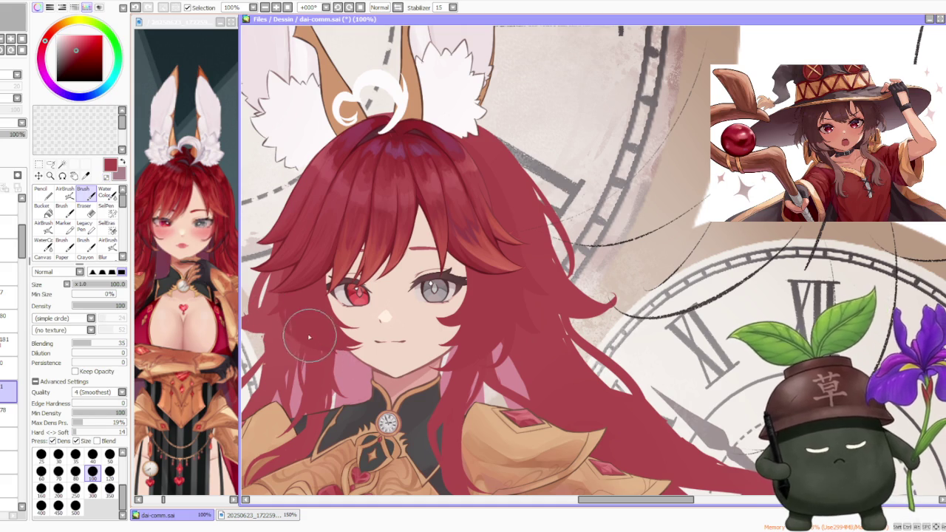
{"action": "key", "text": "ctrl+z"}
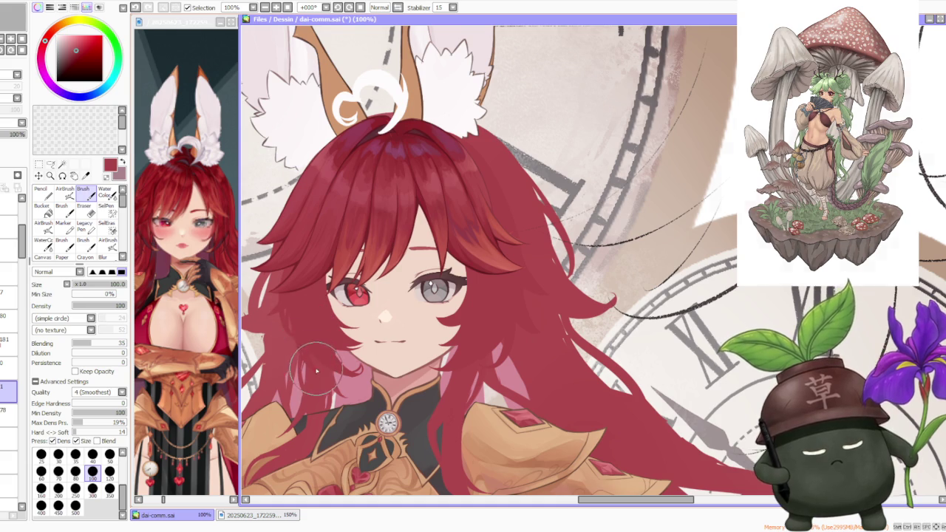
Zoom in and out around the face to inspect the cheek and jaw strands.
{"action": "scroll", "coordinate": [316, 370], "scroll_direction": "up", "scroll_amount": 4}
{"action": "scroll", "coordinate": [303, 280], "scroll_direction": "down", "scroll_amount": 2}
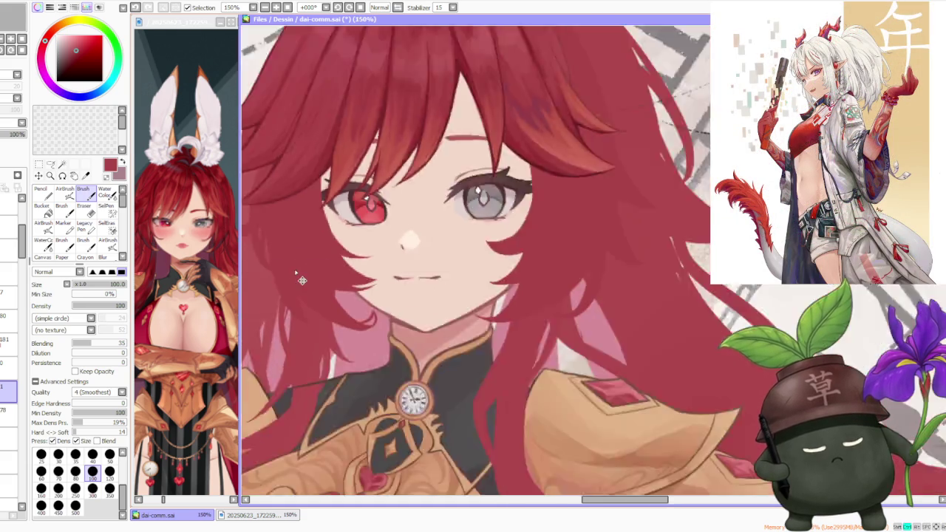
{"action": "scroll", "coordinate": [302, 280], "scroll_direction": "down", "scroll_amount": 2}
{"action": "scroll", "coordinate": [328, 258], "scroll_direction": "up", "scroll_amount": 2}
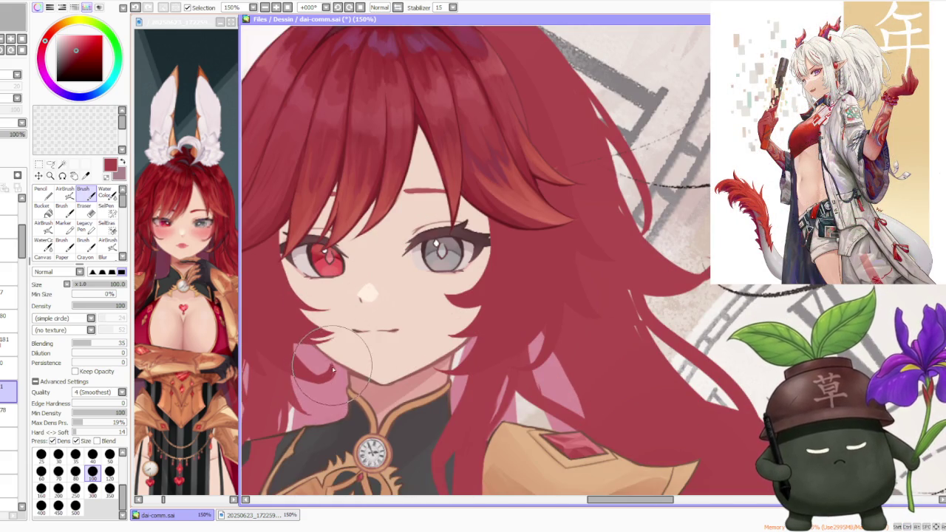
{"action": "scroll", "coordinate": [296, 343], "scroll_direction": "down", "scroll_amount": 2}
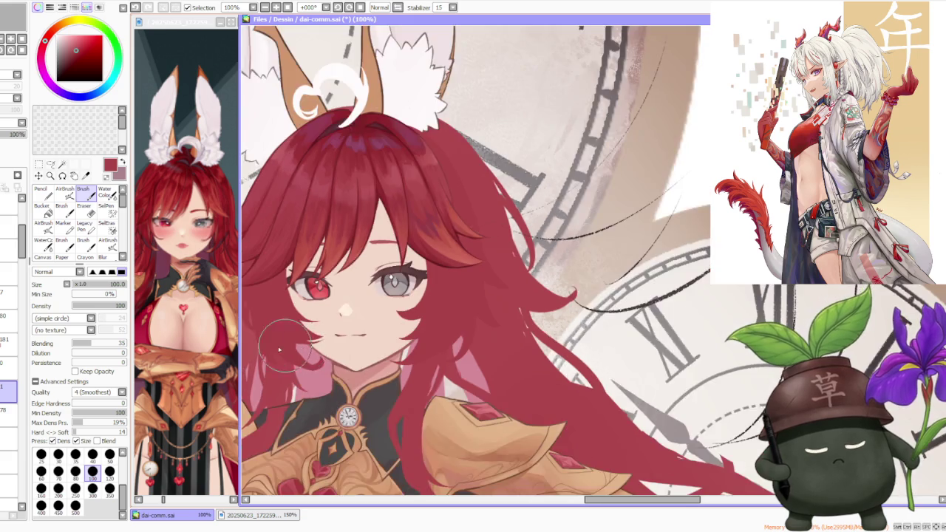
{"action": "scroll", "coordinate": [279, 332], "scroll_direction": "up", "scroll_amount": 2}
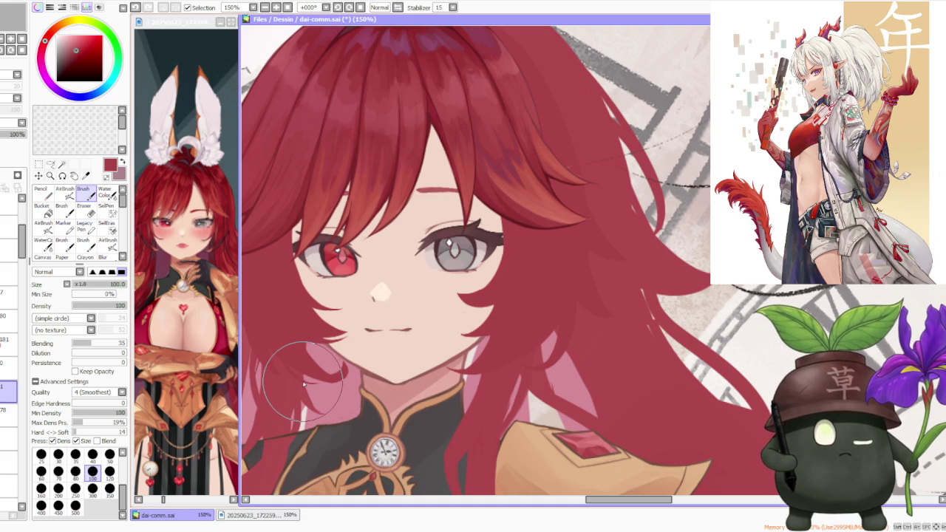
{"action": "scroll", "coordinate": [303, 384], "scroll_direction": "down", "scroll_amount": 1}
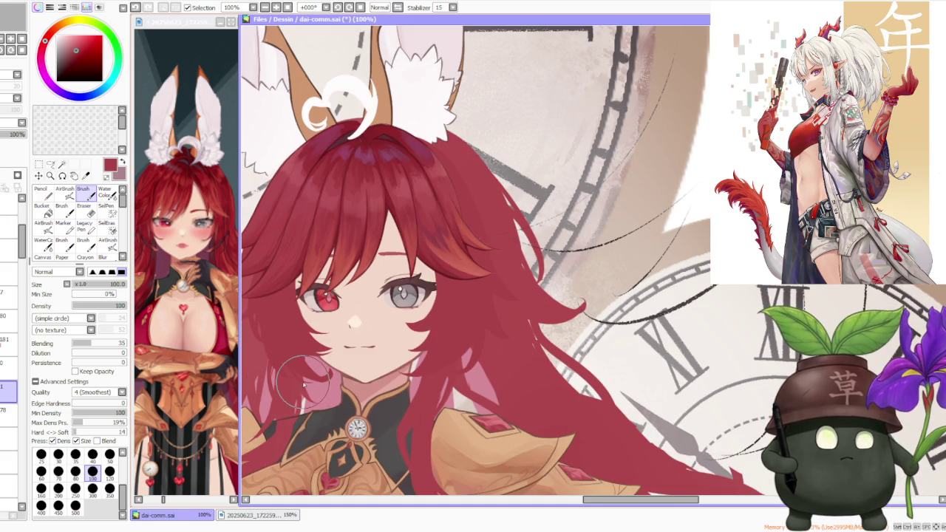
{"action": "scroll", "coordinate": [320, 381], "scroll_direction": "up", "scroll_amount": 1}
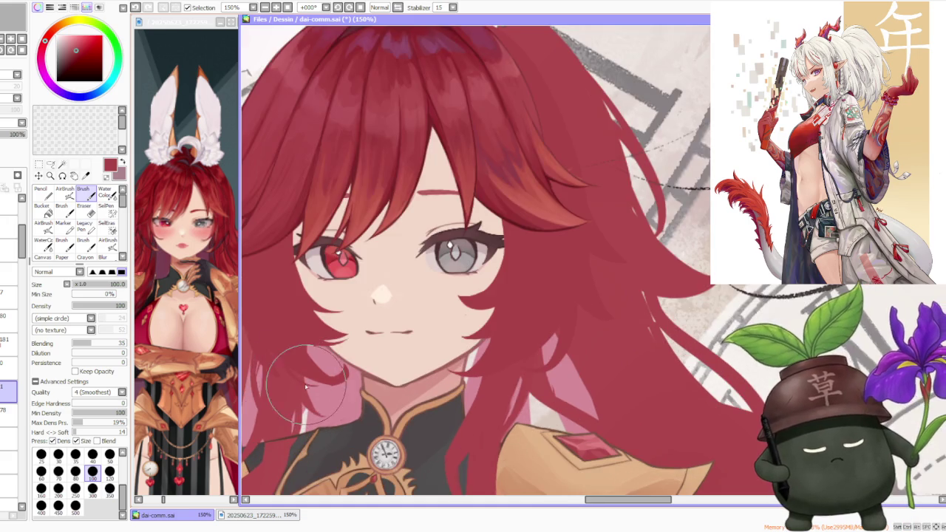
{"action": "scroll", "coordinate": [303, 369], "scroll_direction": "up", "scroll_amount": 1}
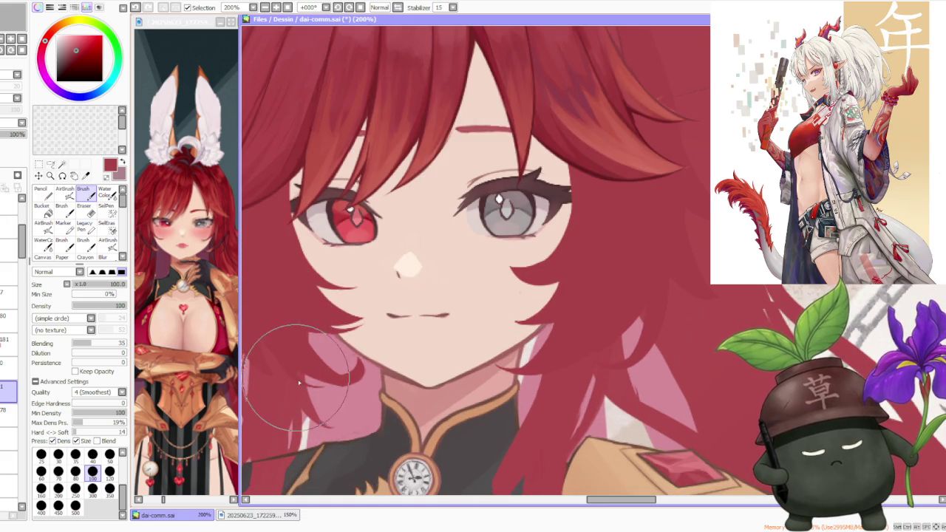
{"action": "scroll", "coordinate": [283, 351], "scroll_direction": "down", "scroll_amount": 2}
{"action": "scroll", "coordinate": [281, 340], "scroll_direction": "up", "scroll_amount": 2}
{"action": "scroll", "coordinate": [285, 335], "scroll_direction": "up", "scroll_amount": 1}
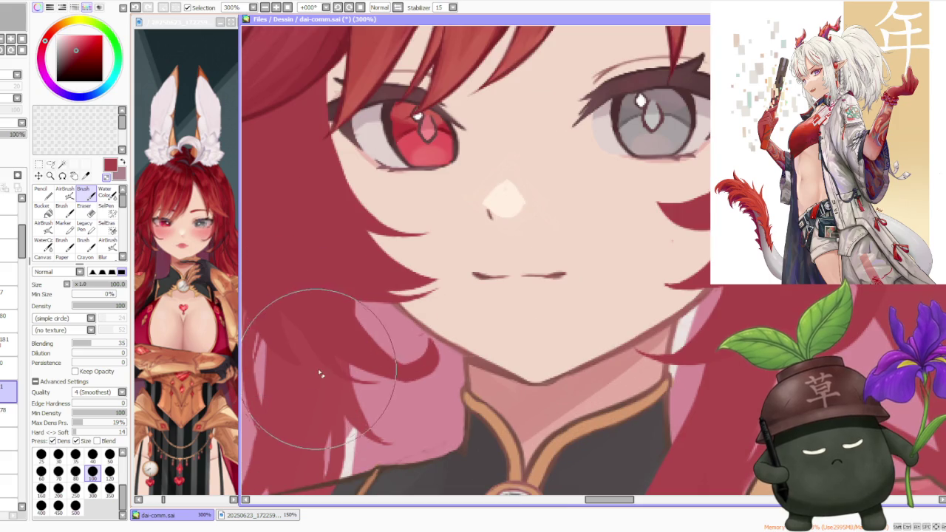
{"action": "scroll", "coordinate": [289, 327], "scroll_direction": "down", "scroll_amount": 2}
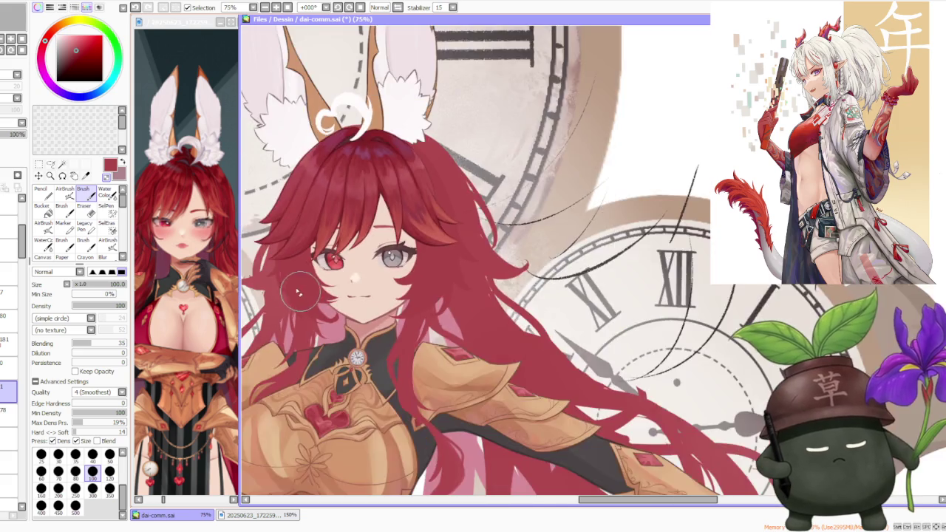
{"action": "scroll", "coordinate": [296, 343], "scroll_direction": "up", "scroll_amount": 1}
{"action": "scroll", "coordinate": [325, 345], "scroll_direction": "up", "scroll_amount": 1}
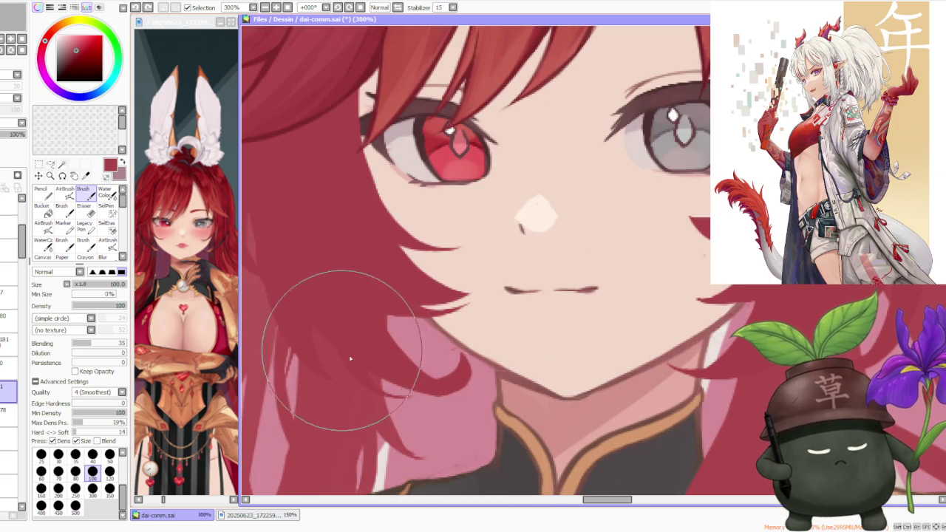
{"action": "scroll", "coordinate": [336, 221], "scroll_direction": "down", "scroll_amount": 4}
{"action": "scroll", "coordinate": [340, 214], "scroll_direction": "up", "scroll_amount": 1}
{"action": "scroll", "coordinate": [344, 244], "scroll_direction": "up", "scroll_amount": 1}
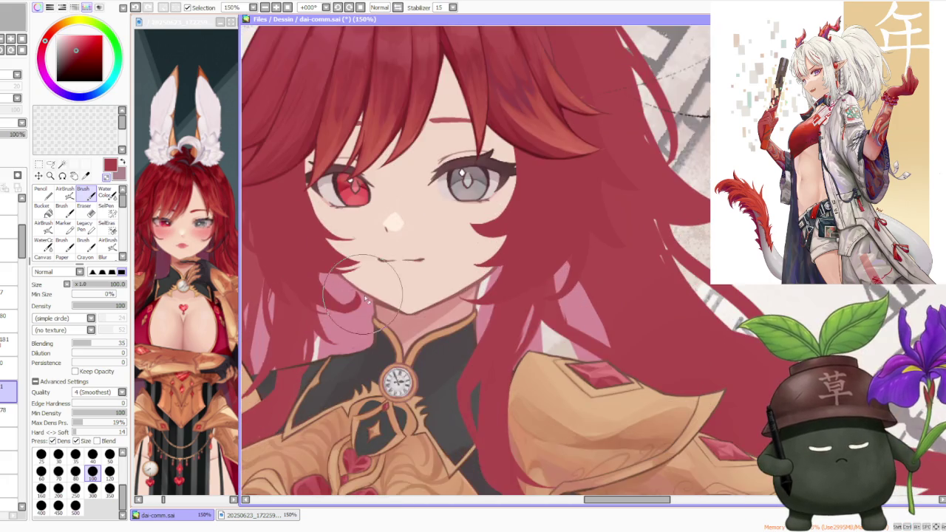
{"action": "scroll", "coordinate": [346, 289], "scroll_direction": "up", "scroll_amount": 1}
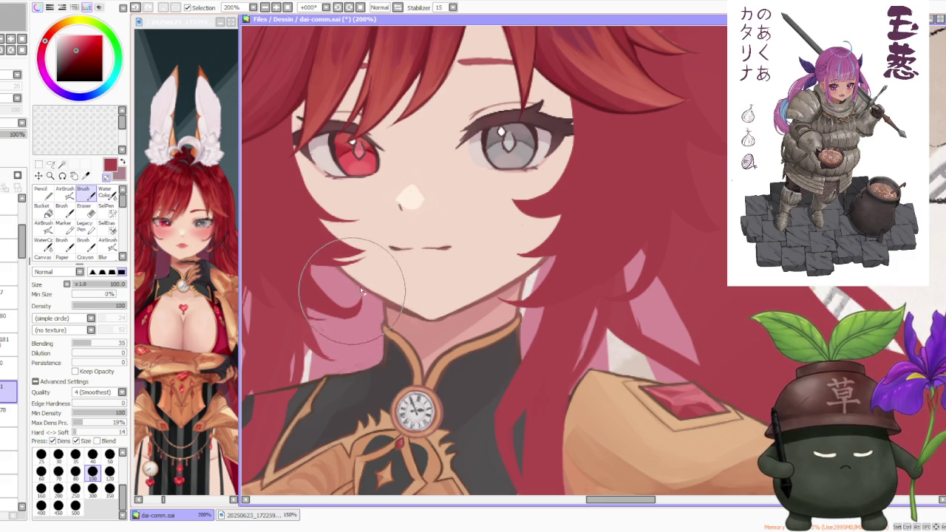
Undo the previous stroke and recheck the face at different zoom levels.
{"action": "scroll", "coordinate": [343, 296], "scroll_direction": "down", "scroll_amount": 3}
{"action": "scroll", "coordinate": [339, 235], "scroll_direction": "down", "scroll_amount": 1}
{"action": "scroll", "coordinate": [328, 235], "scroll_direction": "up", "scroll_amount": 3}
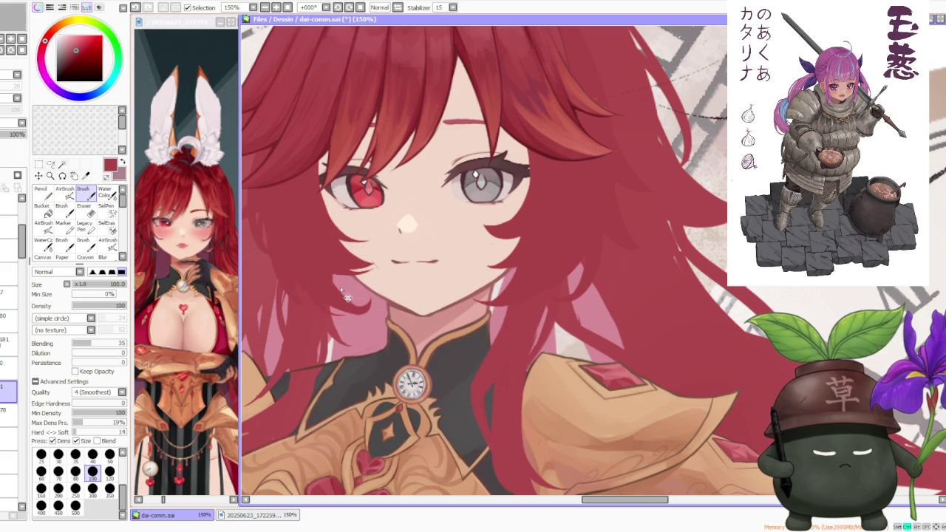
{"action": "scroll", "coordinate": [347, 295], "scroll_direction": "down", "scroll_amount": 1}
{"action": "scroll", "coordinate": [347, 295], "scroll_direction": "down", "scroll_amount": 1}
{"action": "scroll", "coordinate": [355, 243], "scroll_direction": "down", "scroll_amount": 1}
{"action": "scroll", "coordinate": [368, 193], "scroll_direction": "up", "scroll_amount": 2}
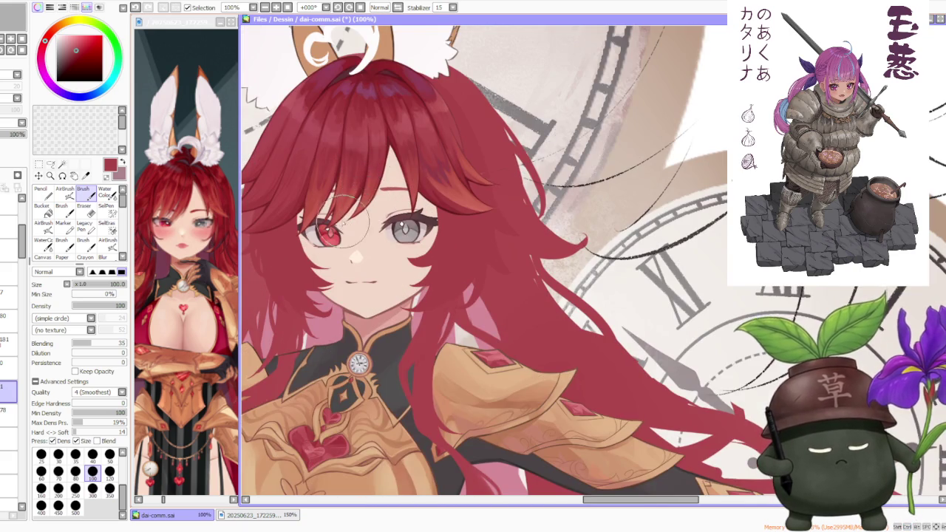
{"action": "scroll", "coordinate": [367, 195], "scroll_direction": "down", "scroll_amount": 2}
{"action": "scroll", "coordinate": [373, 185], "scroll_direction": "down", "scroll_amount": 1}
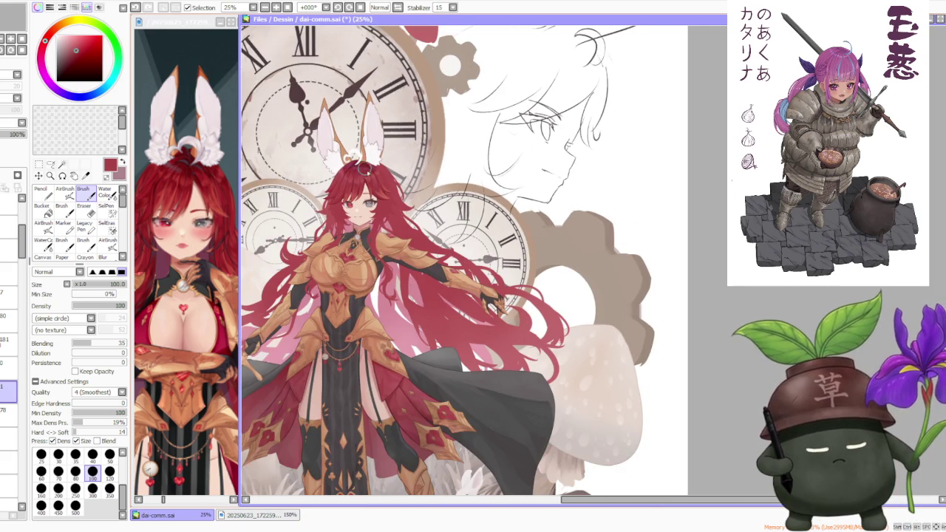
{"action": "scroll", "coordinate": [384, 198], "scroll_direction": "up", "scroll_amount": 2}
{"action": "scroll", "coordinate": [379, 185], "scroll_direction": "up", "scroll_amount": 1}
{"action": "scroll", "coordinate": [366, 273], "scroll_direction": "up", "scroll_amount": 1}
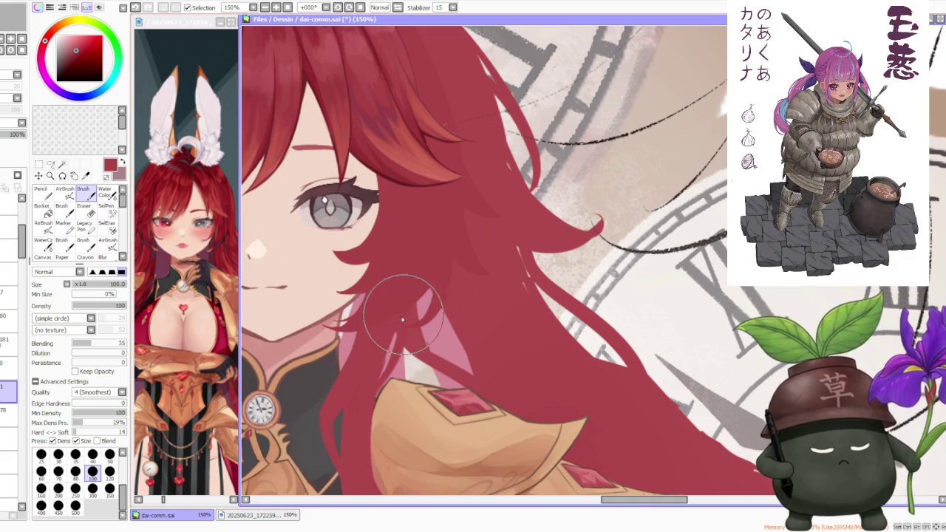
{"action": "key", "text": "ctrl+z"}
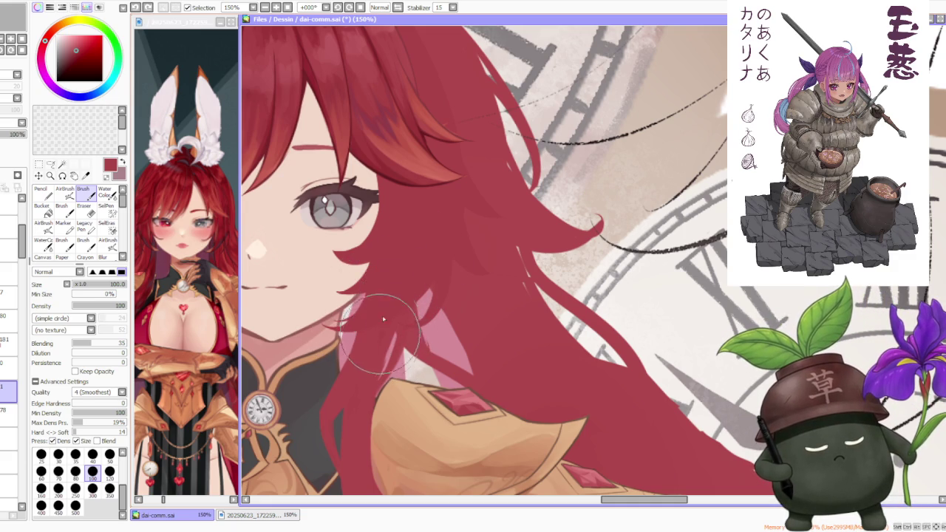
{"action": "scroll", "coordinate": [392, 310], "scroll_direction": "down", "scroll_amount": 3}
{"action": "scroll", "coordinate": [397, 223], "scroll_direction": "down", "scroll_amount": 1}
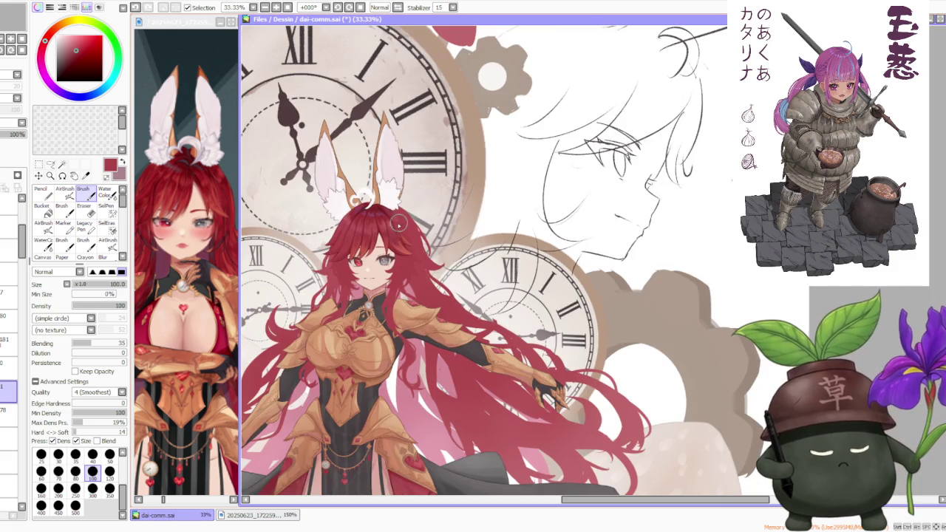
{"action": "scroll", "coordinate": [378, 236], "scroll_direction": "up", "scroll_amount": 1}
{"action": "scroll", "coordinate": [378, 237], "scroll_direction": "up", "scroll_amount": 2}
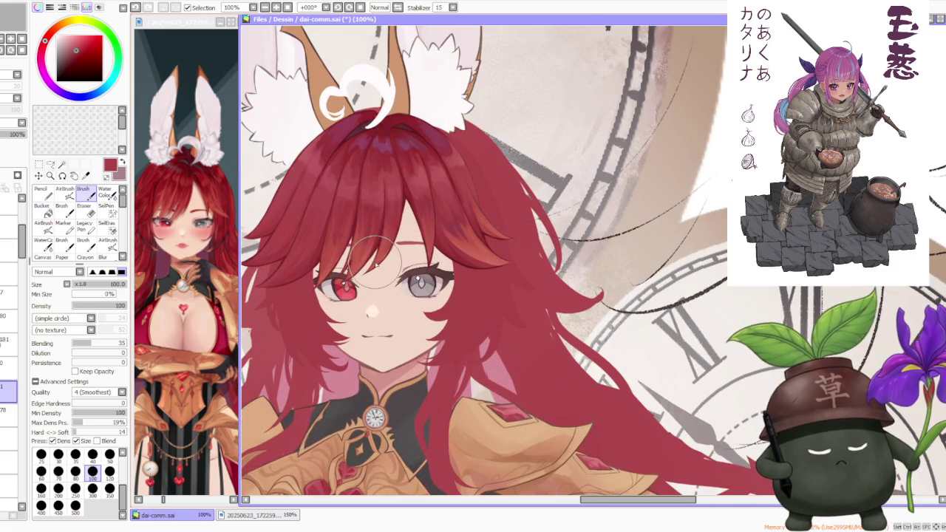
{"action": "scroll", "coordinate": [396, 151], "scroll_direction": "down", "scroll_amount": 1}
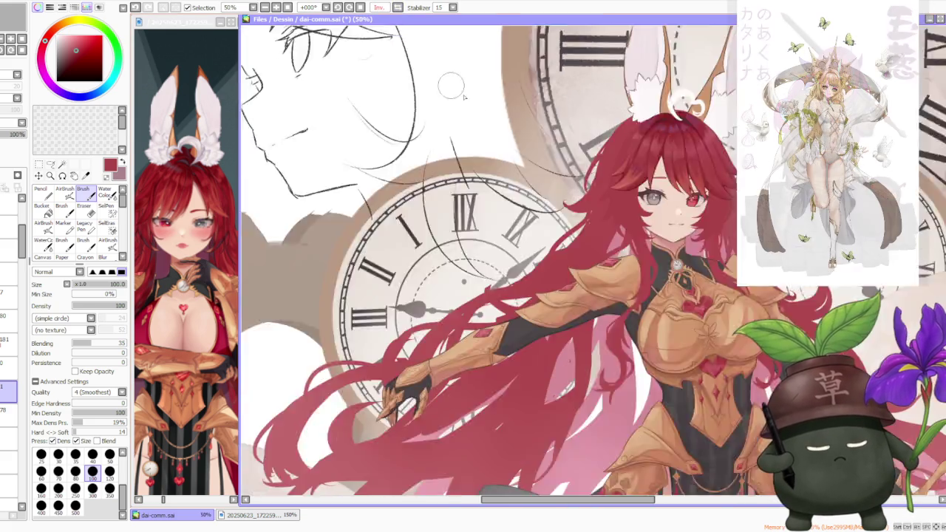
At 150% zoom, paint a short curved dark red hair stroke beneath the red eye.
{"action": "scroll", "coordinate": [397, 152], "scroll_direction": "down", "scroll_amount": 1}
{"action": "scroll", "coordinate": [629, 159], "scroll_direction": "up", "scroll_amount": 3}
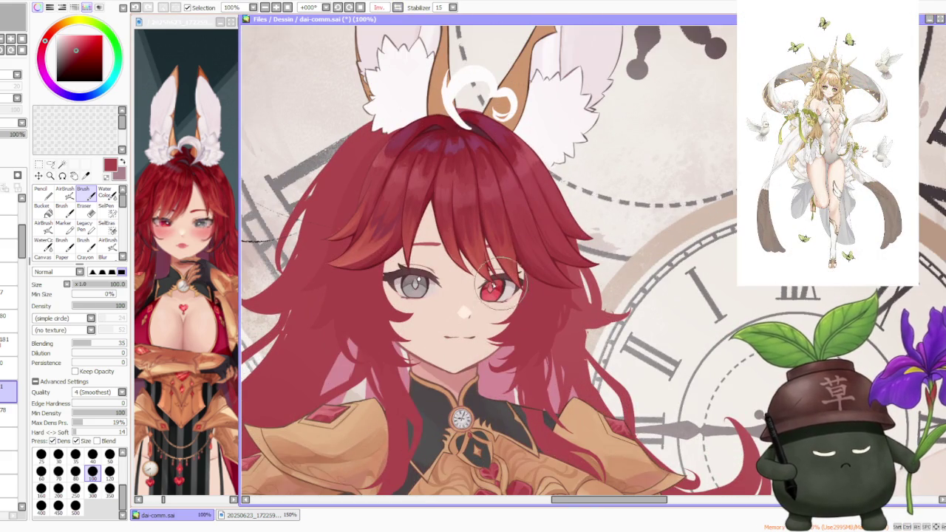
{"action": "scroll", "coordinate": [410, 255], "scroll_direction": "up", "scroll_amount": 1}
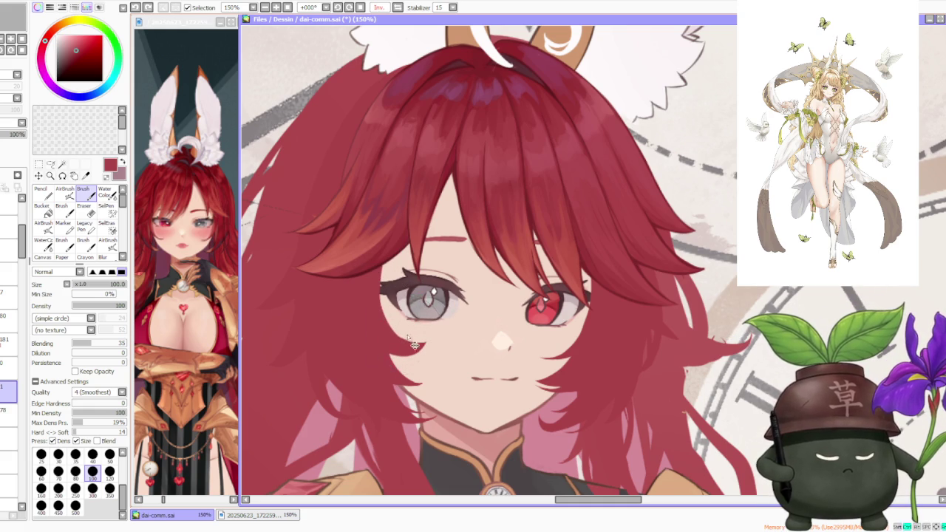
{"action": "scroll", "coordinate": [380, 323], "scroll_direction": "down", "scroll_amount": 1}
{"action": "scroll", "coordinate": [500, 323], "scroll_direction": "up", "scroll_amount": 1}
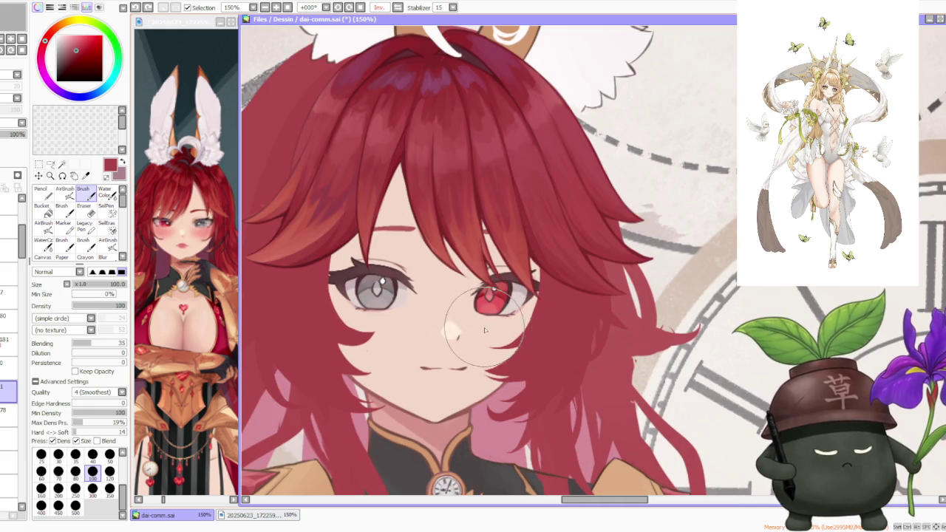
{"action": "mouse_move", "coordinate": [484, 334]}
{"action": "left_mouse_down"}
{"action": "mouse_move", "coordinate": [512, 346]}
{"action": "mouse_move", "coordinate": [493, 339]}
{"action": "left_mouse_up"}
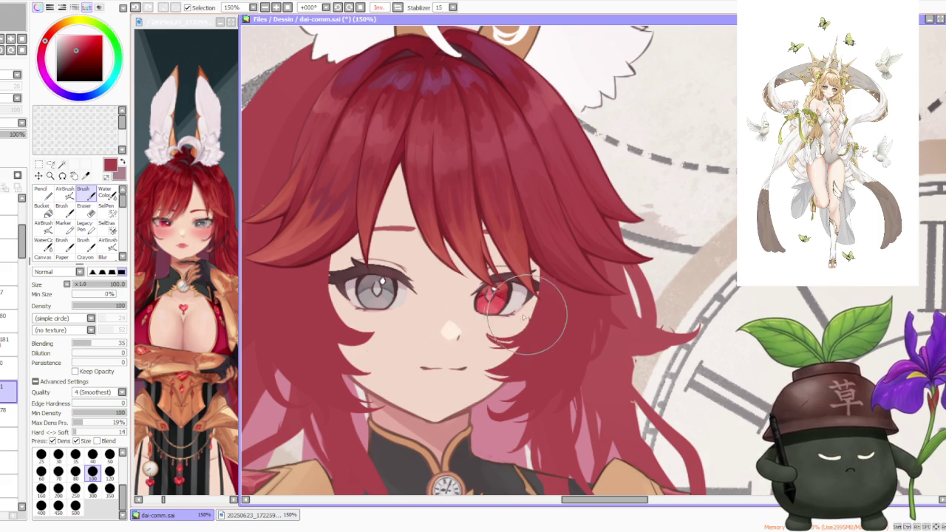